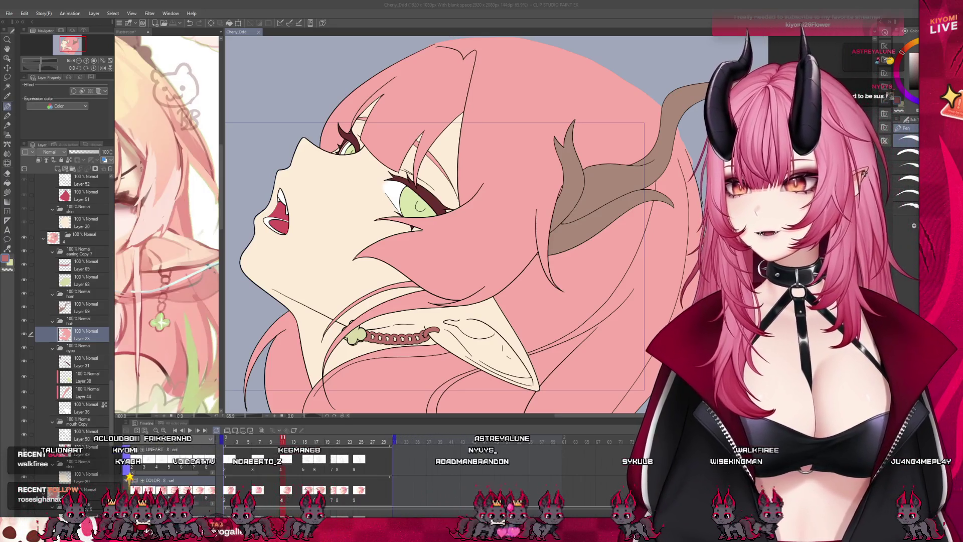
Step: Paste a copy of the earring folder above the horn folder and clear the copied layers
scroll(344, 338, "down", 1)
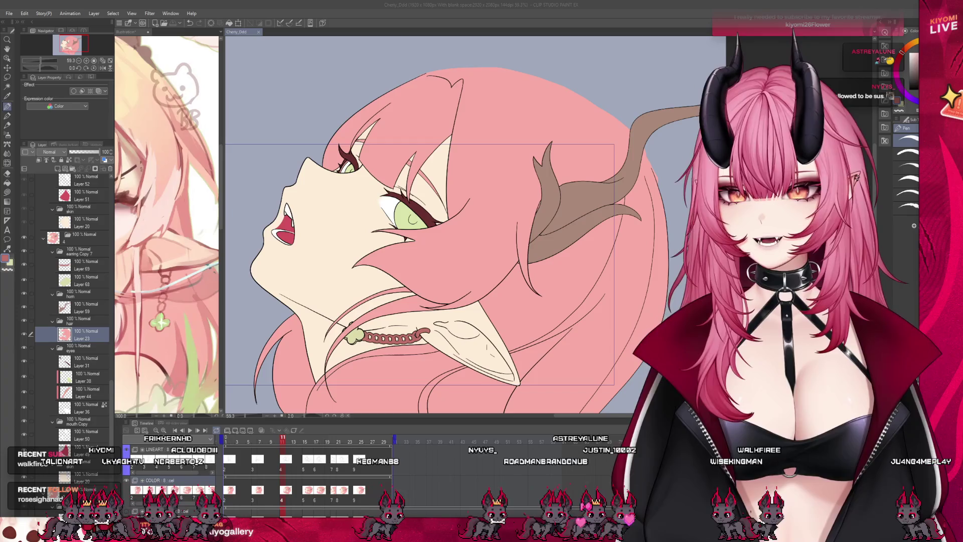
left_click(79, 251)
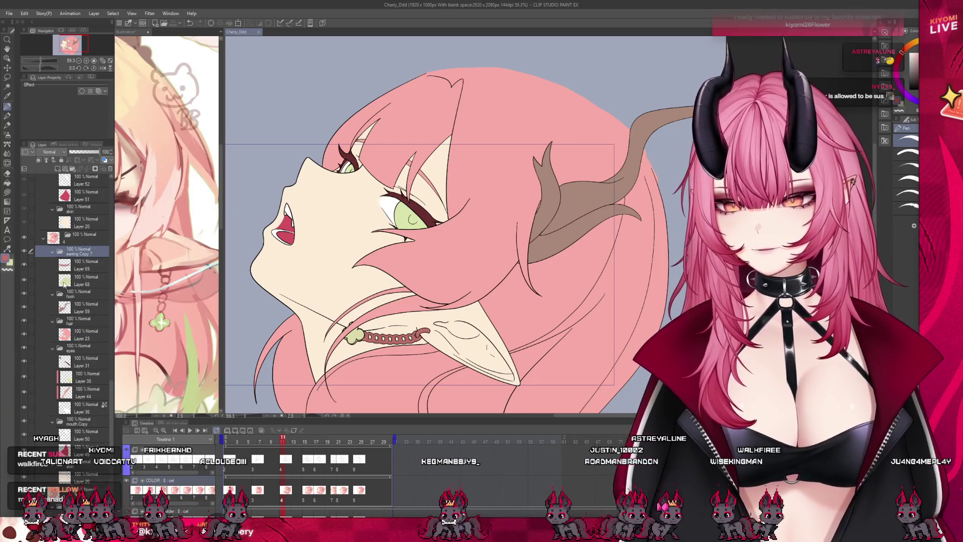
scroll(64, 284, "up", 6)
scroll(64, 284, "up", 1)
left_click(79, 236)
key("ctrl+v")
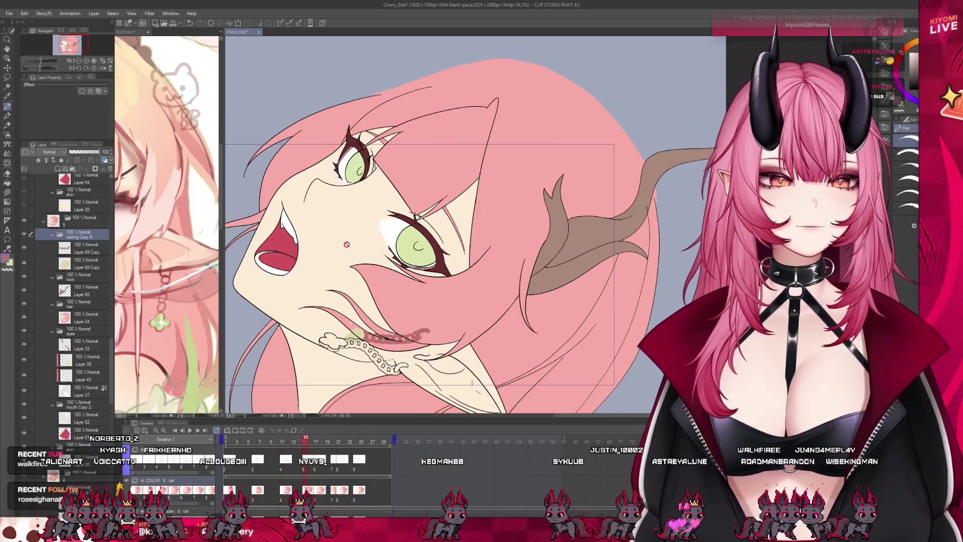
left_click(83, 253)
left_click(108, 171)
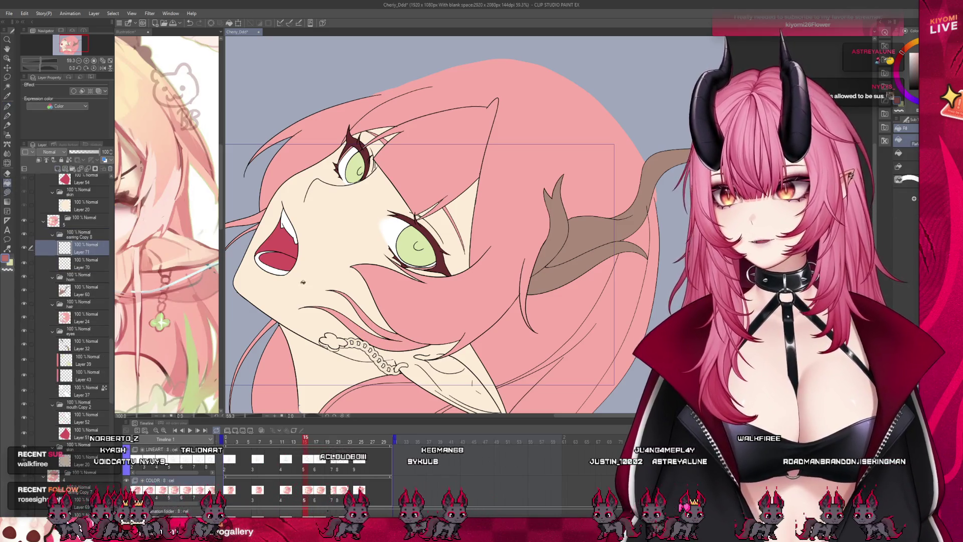
Step: Fill the earring chain and hook reddish-brown and the cloud charm light green
scroll(302, 282, "up", 5)
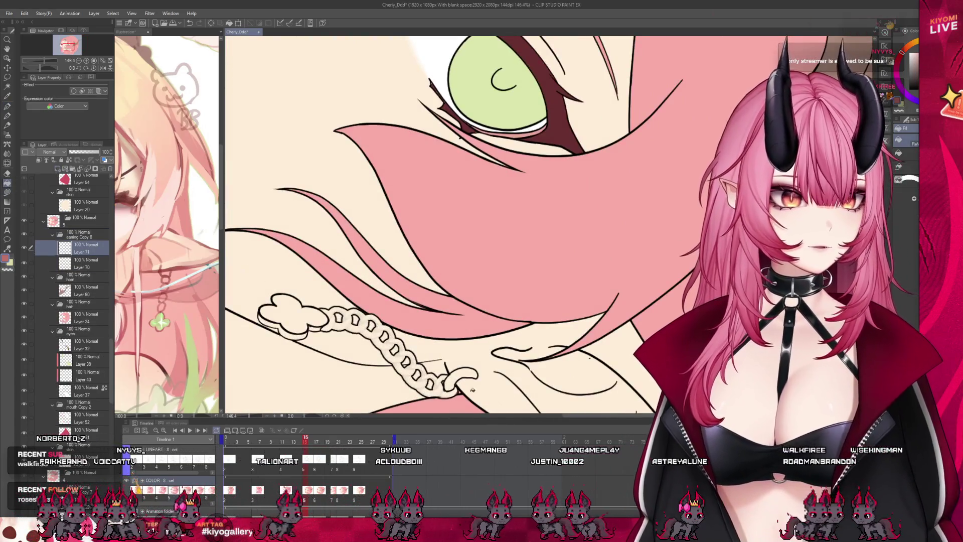
left_click(456, 383)
left_click(448, 391)
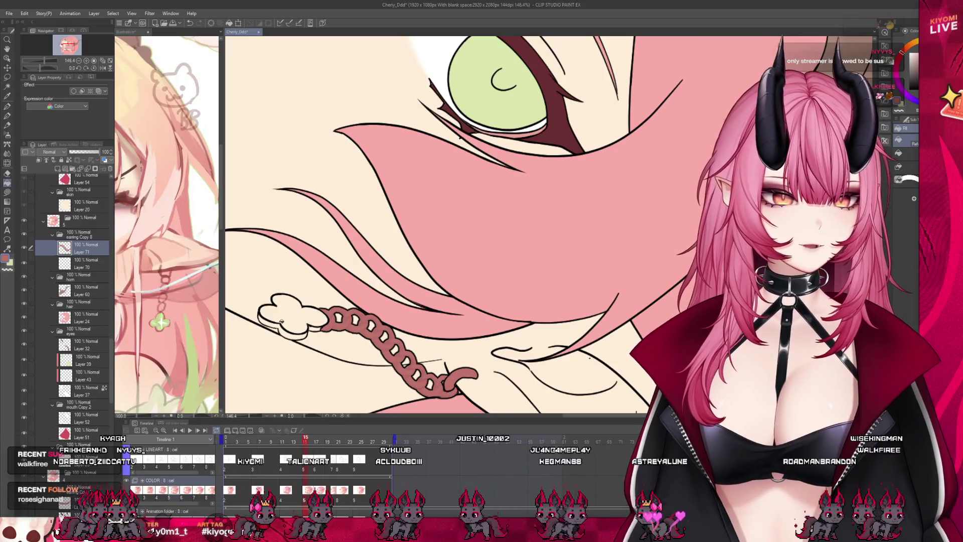
key("alt+bracketleft")
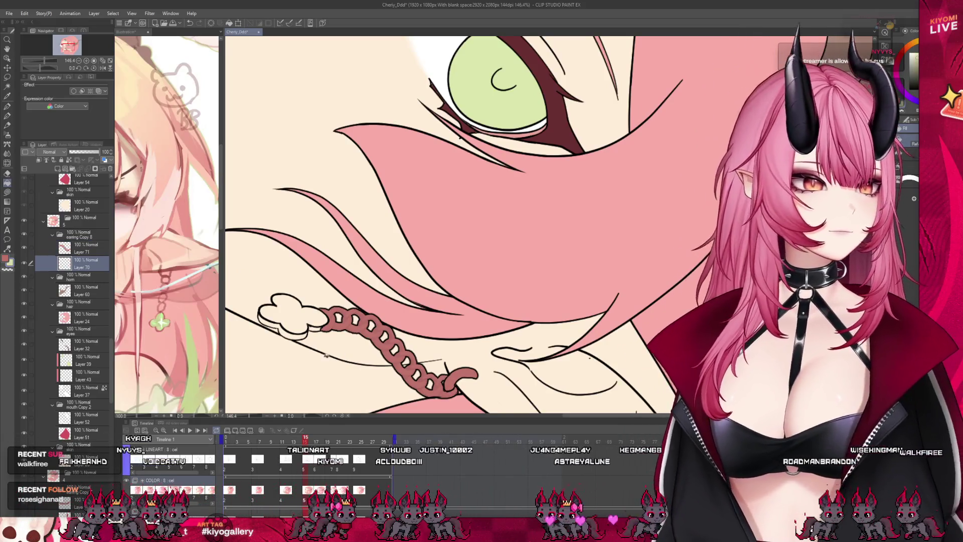
left_click(297, 333)
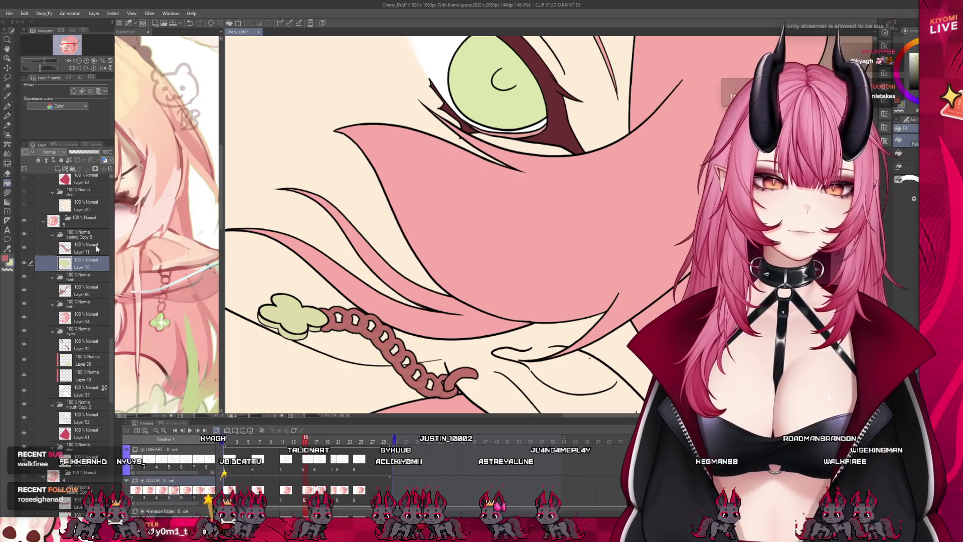
left_click(97, 249)
scroll(359, 376, "up", 2)
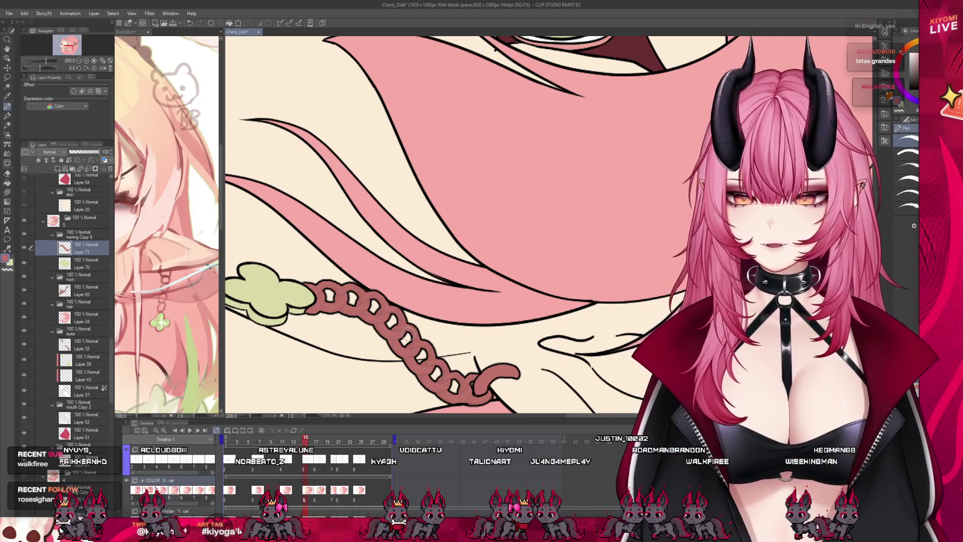
Step: Save the drawing with the coloured earring
scroll(407, 339, "down", 3)
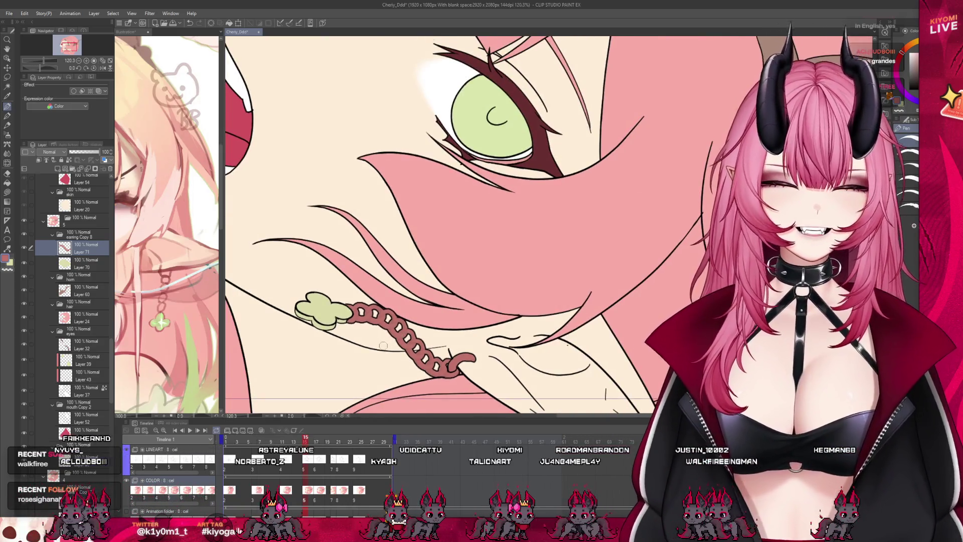
scroll(418, 329, "down", 3)
scroll(418, 329, "up", 2)
key("ctrl+s")
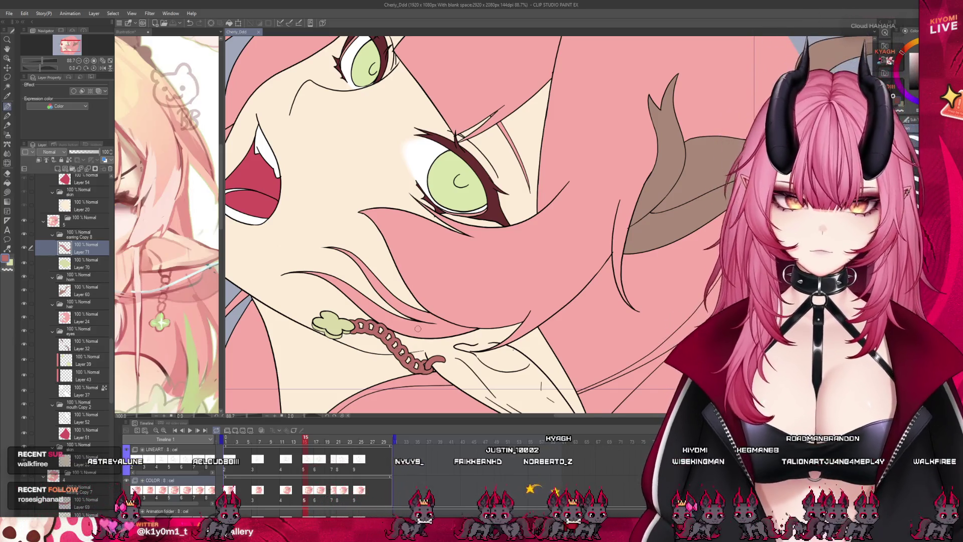
Step: Play the animation timeline to check the motion
scroll(410, 269, "down", 3)
scroll(380, 363, "up", 2)
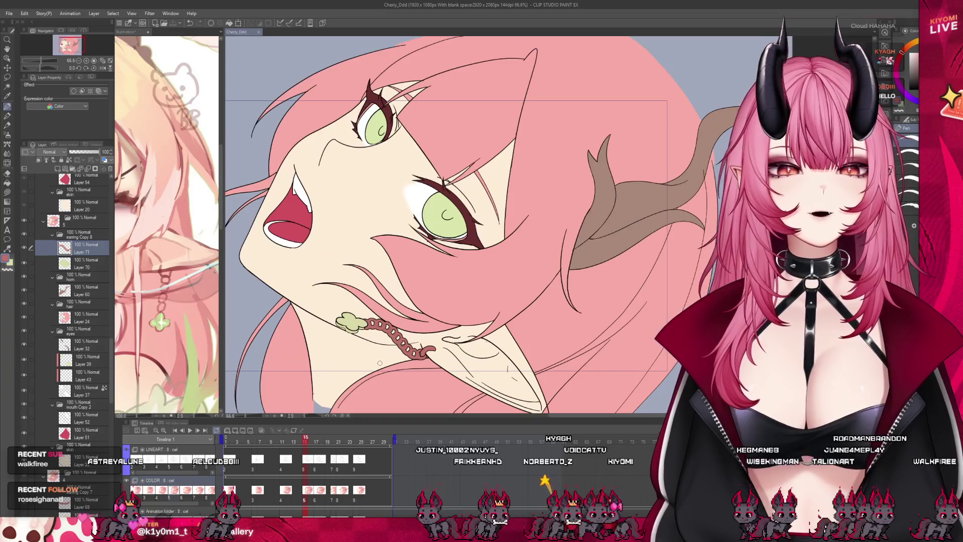
key("Return")
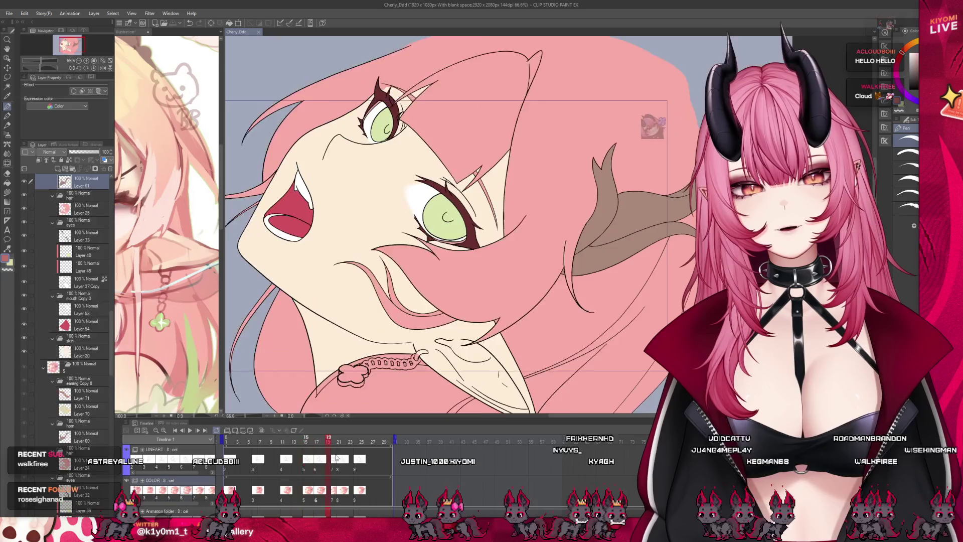
Step: Stop playback and jump to frame 17 of the animation
key("Return")
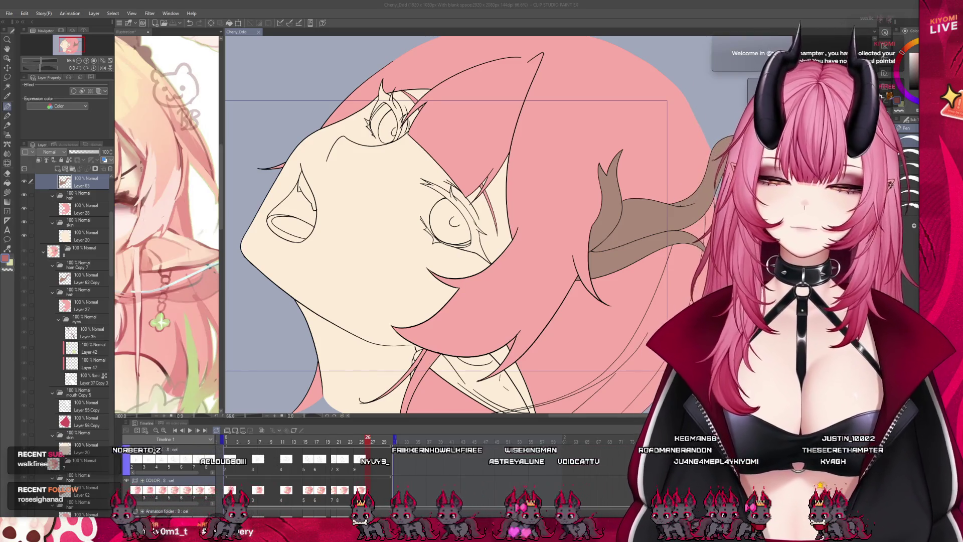
left_click(318, 490)
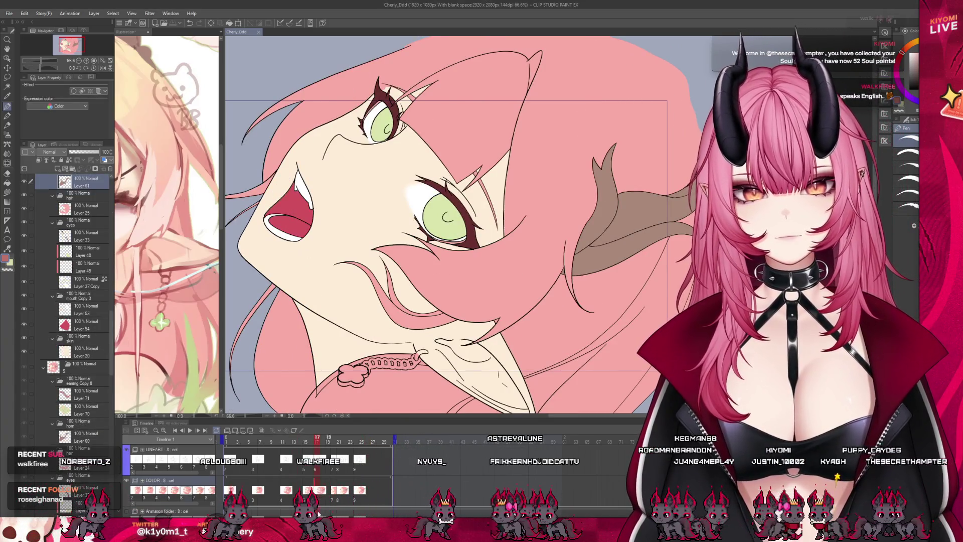
scroll(75, 283, "up", 2)
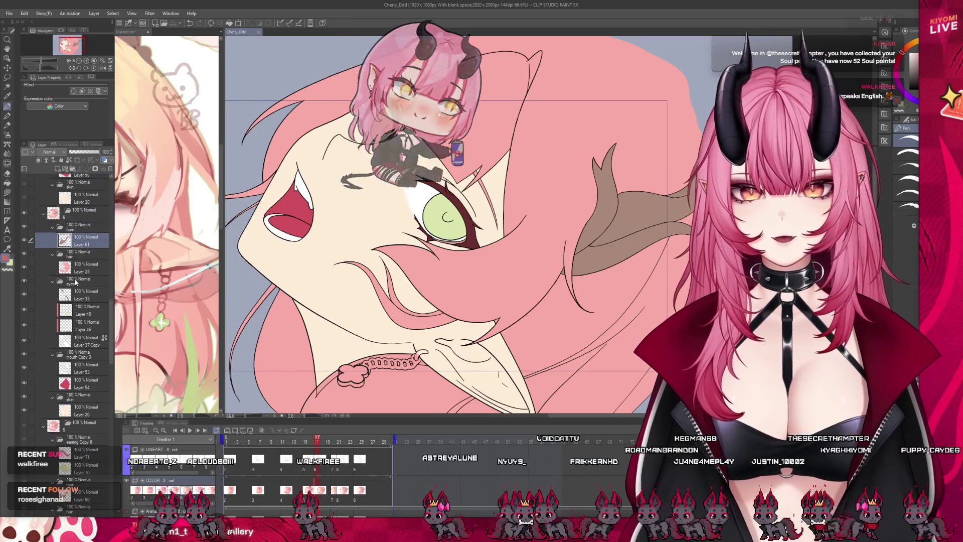
scroll(75, 283, "up", 2)
Step: Add a folder named earring with two new layers above the horn folder
left_click(81, 255)
left_click(72, 169)
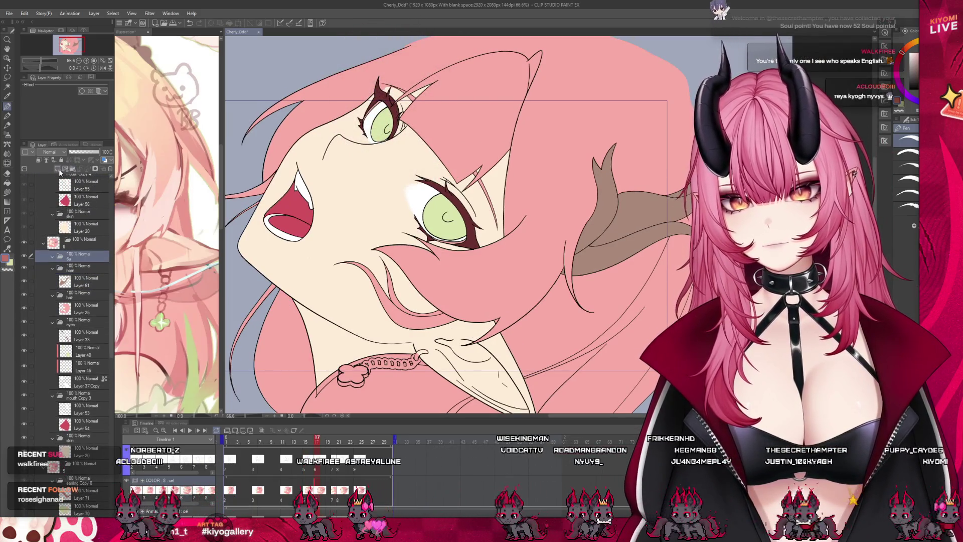
left_click(72, 169)
left_click(78, 257)
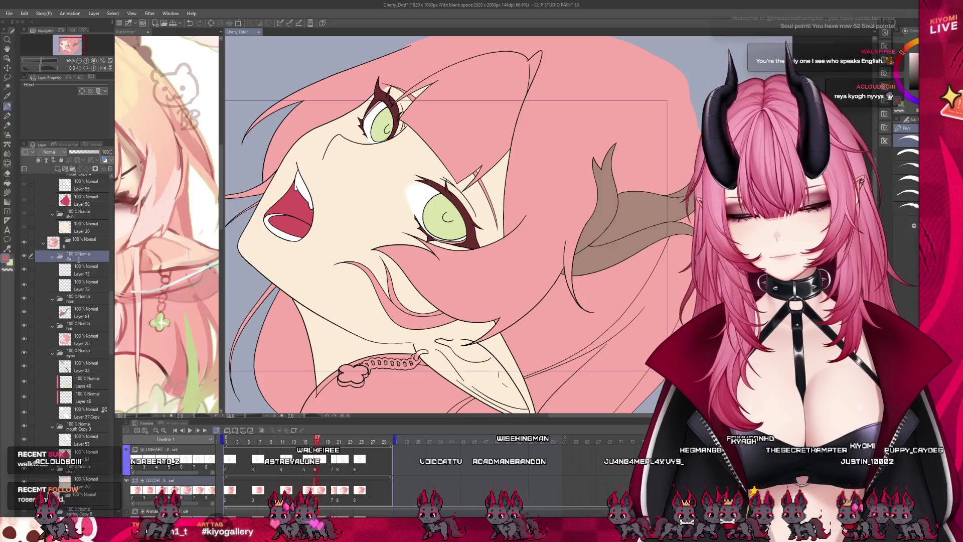
scroll(401, 330, "up", 2)
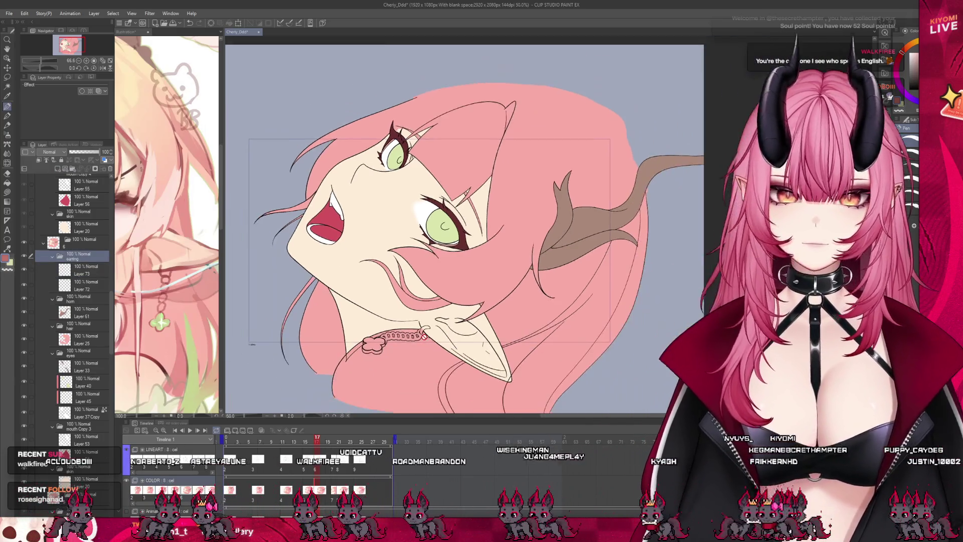
scroll(401, 398, "up", 1)
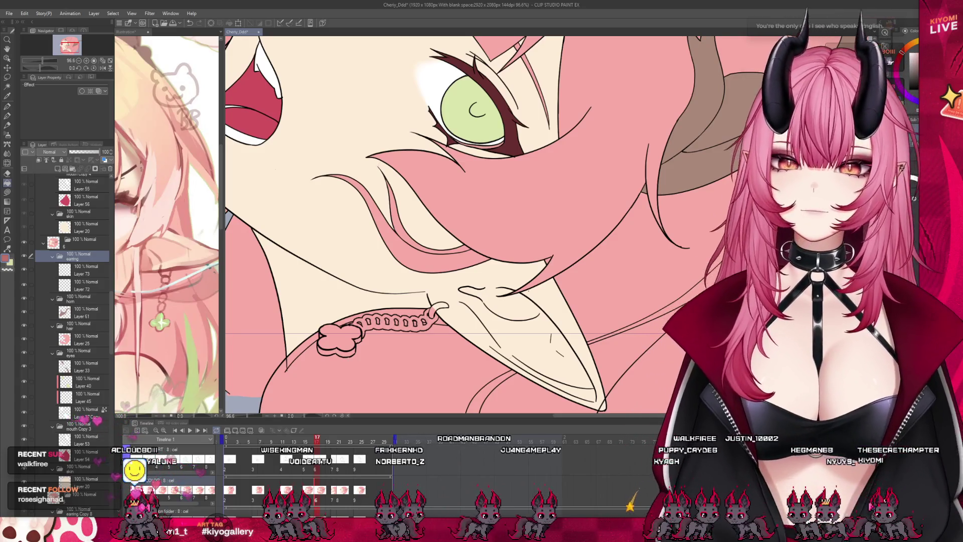
left_click(94, 340)
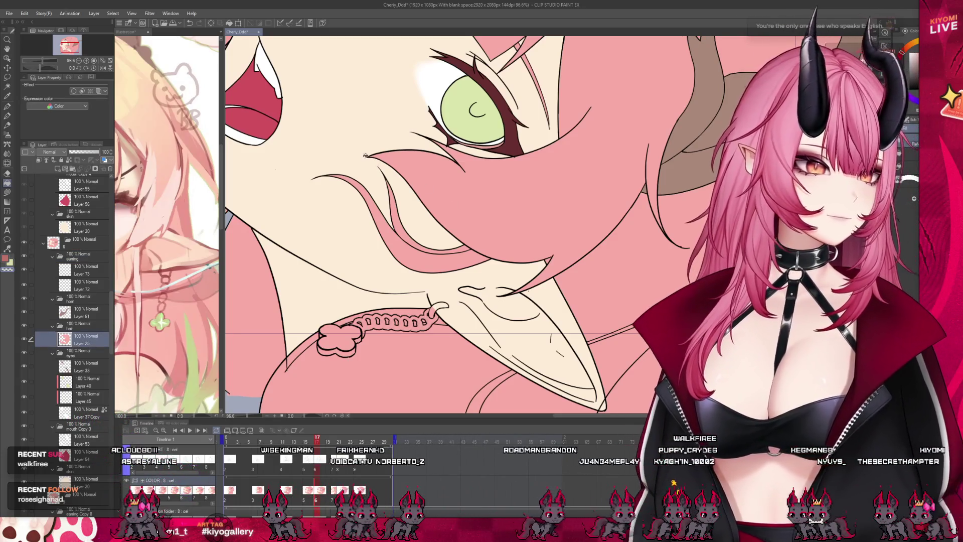
left_click(8, 105)
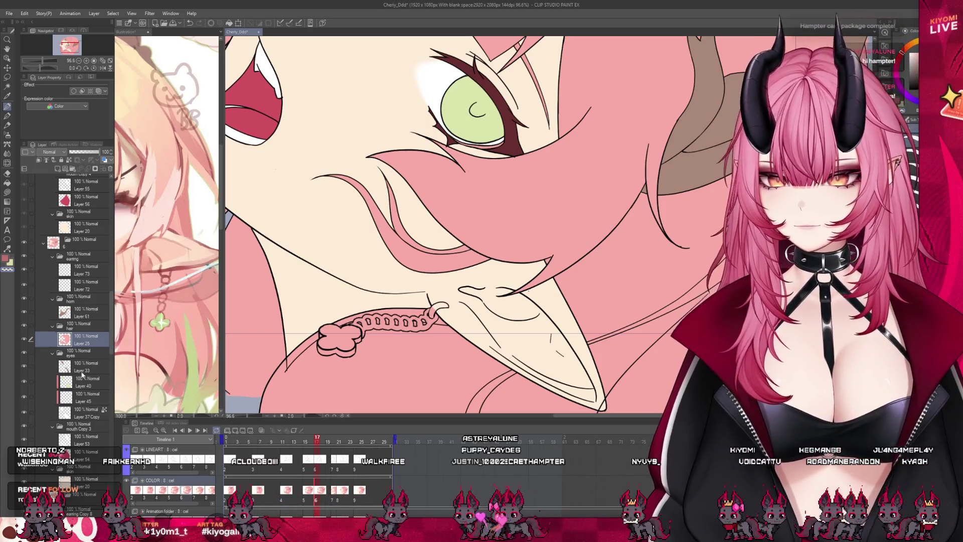
Step: Fill the braided chain reddish-brown on Layer 73 and the clover charm and rim pale green
left_click(85, 271)
scroll(382, 337, "up", 3)
scroll(382, 337, "up", 1)
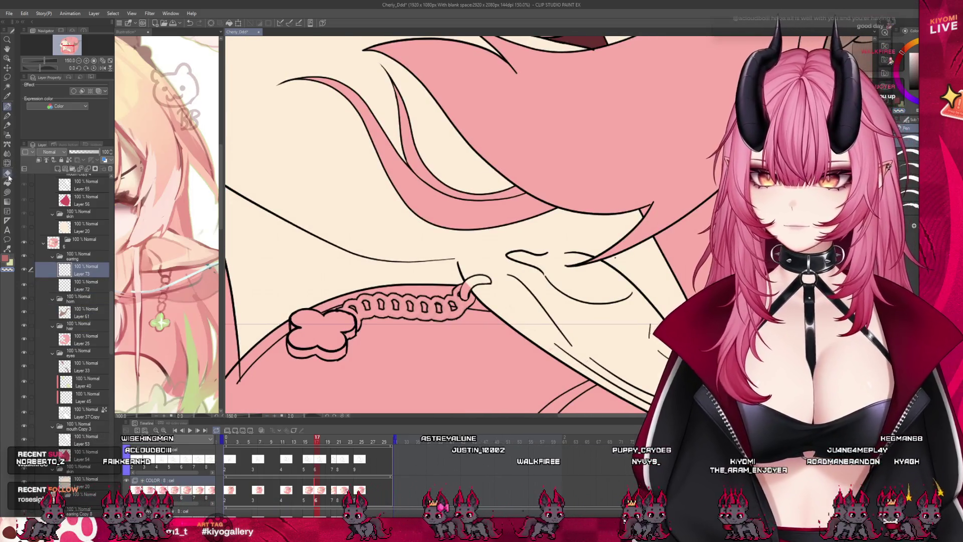
left_click(7, 183)
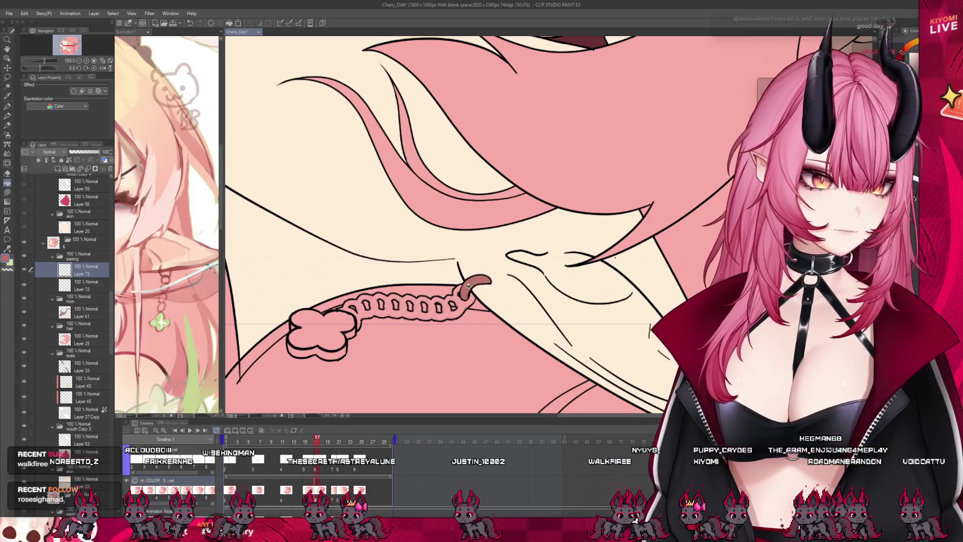
left_click(468, 301)
scroll(353, 299, "up", 1)
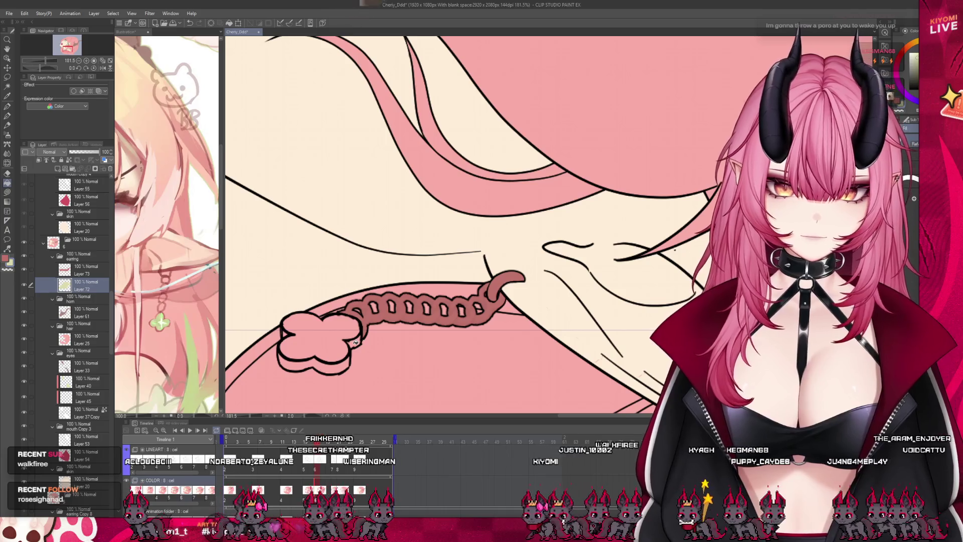
left_click(331, 334)
left_click(339, 365)
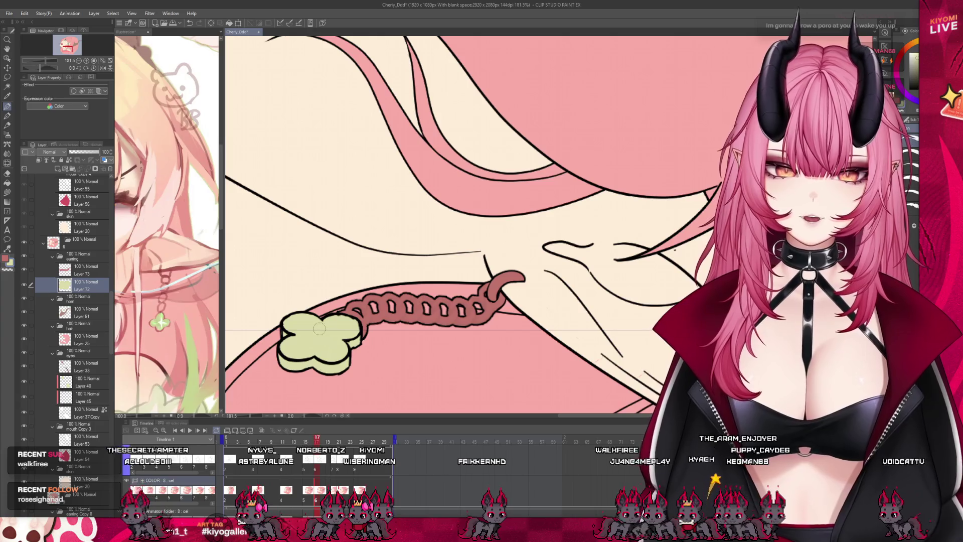
scroll(328, 341, "down", 6)
scroll(358, 333, "up", 1)
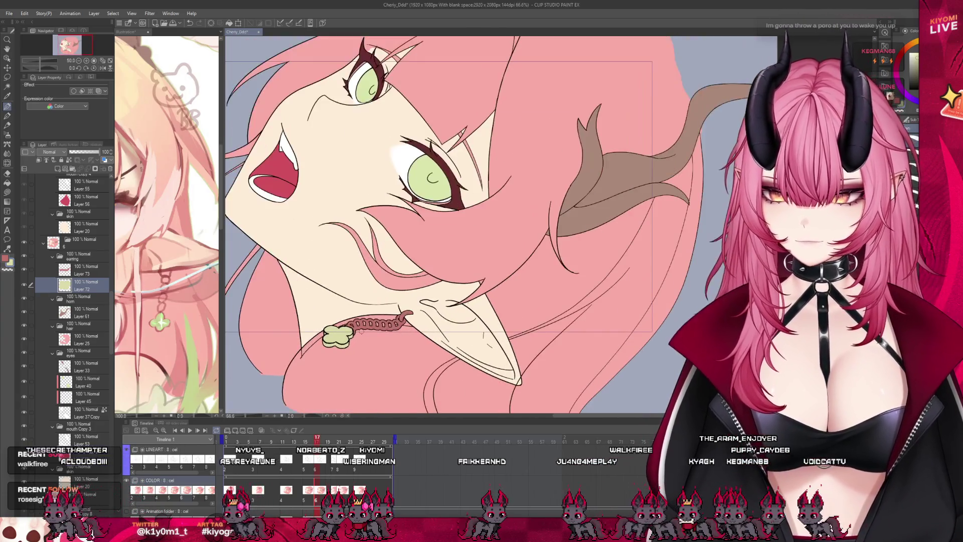
Step: Copy the earring folder into folder 7 and delete its green charm and red bead layers
scroll(361, 331, "up", 1)
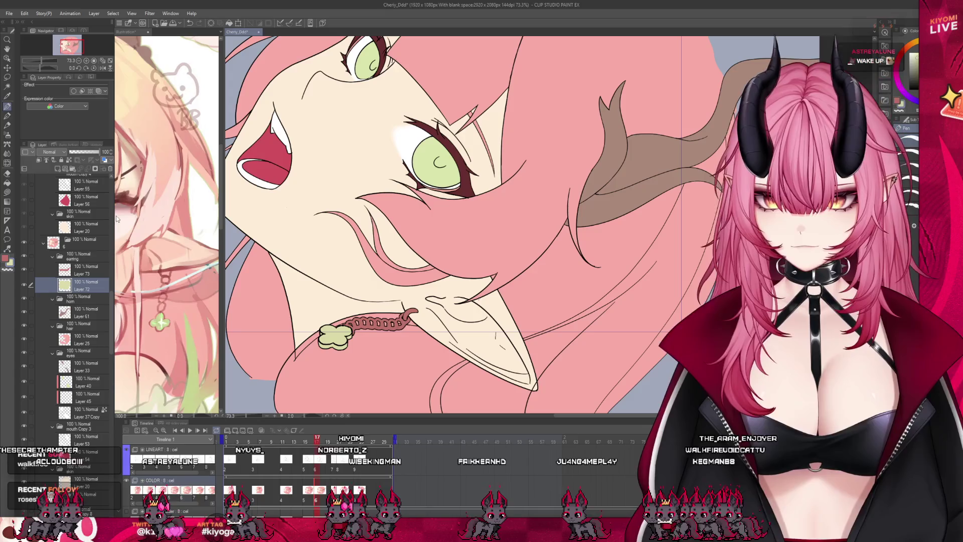
left_click(79, 258)
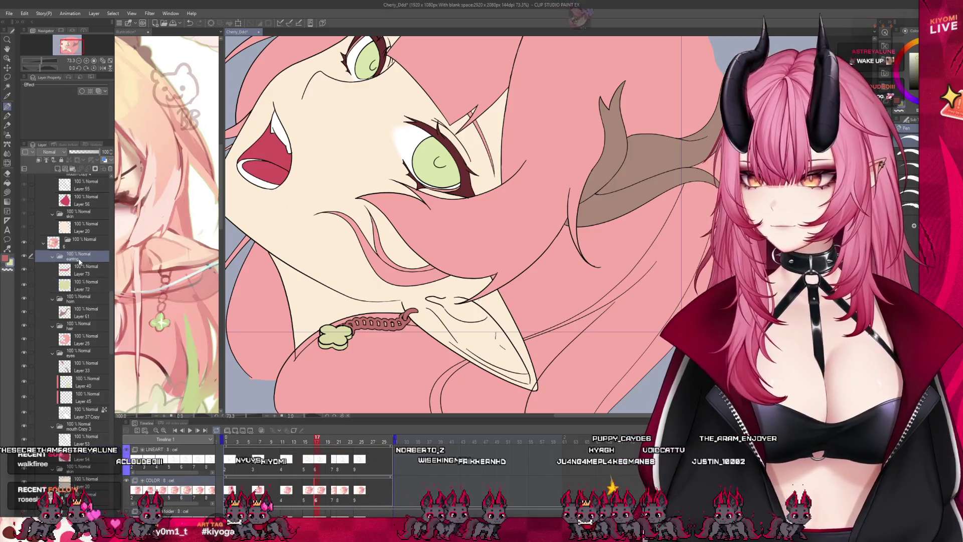
scroll(79, 261, "up", 2)
scroll(79, 261, "up", 6)
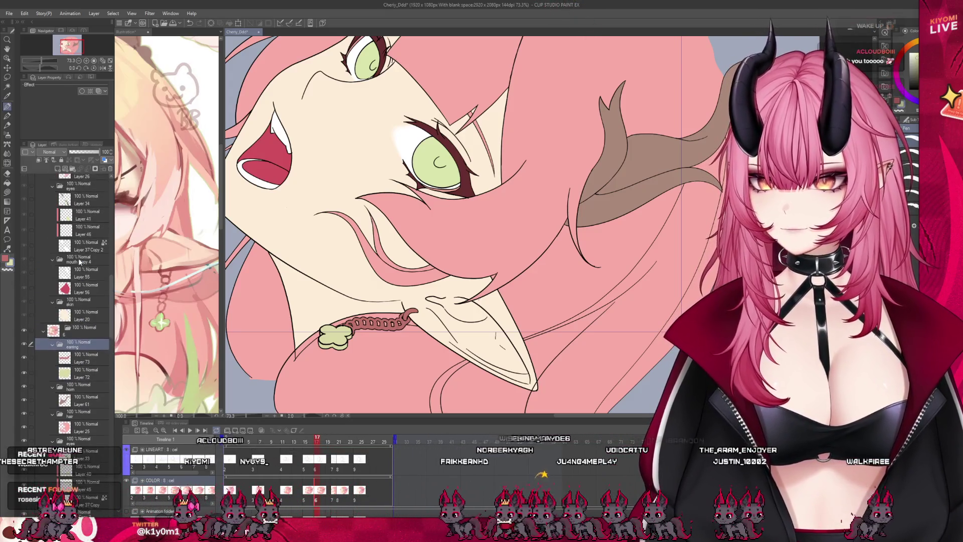
left_click_drag(77, 275, 79, 277)
left_click(85, 291)
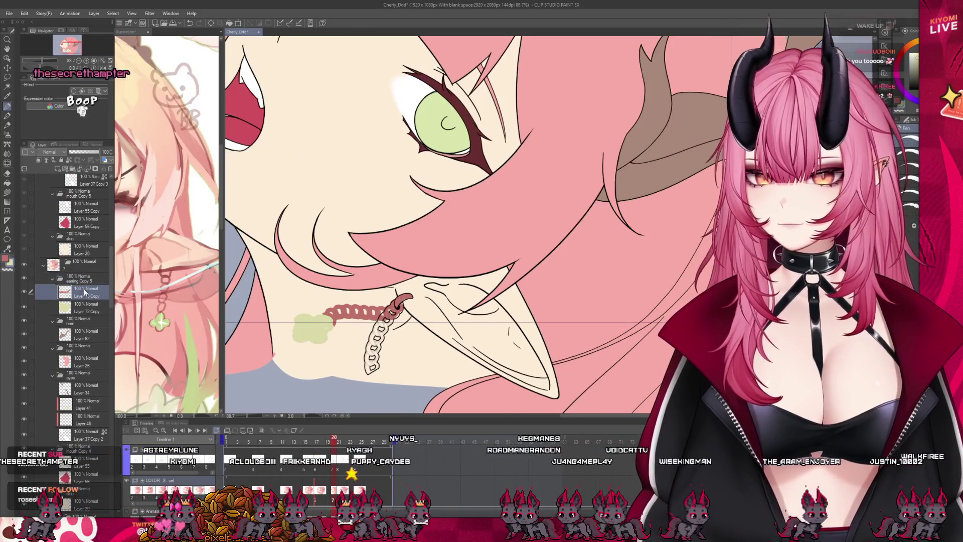
left_click(84, 307)
key("Delete")
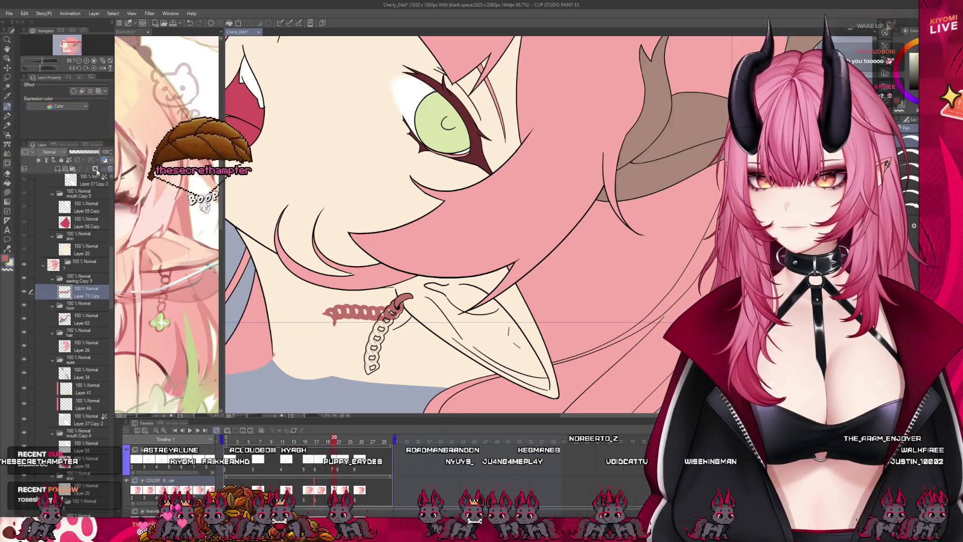
key("Delete")
Step: Fill the hook and remaining chain links pink-red on a new layer
key("ctrl+shift+n")
scroll(396, 354, "up", 2)
scroll(364, 366, "up", 1)
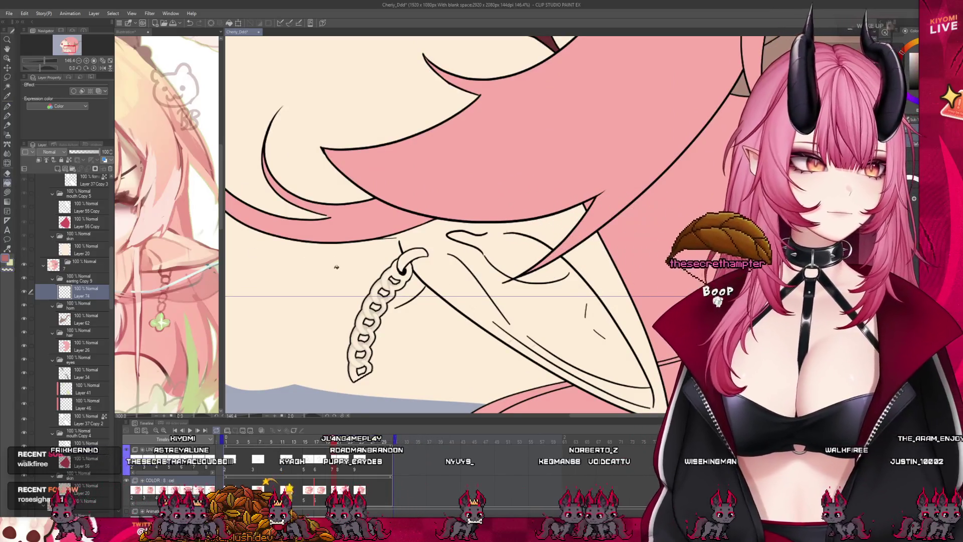
left_click_drag(419, 253, 384, 284)
left_click(384, 284)
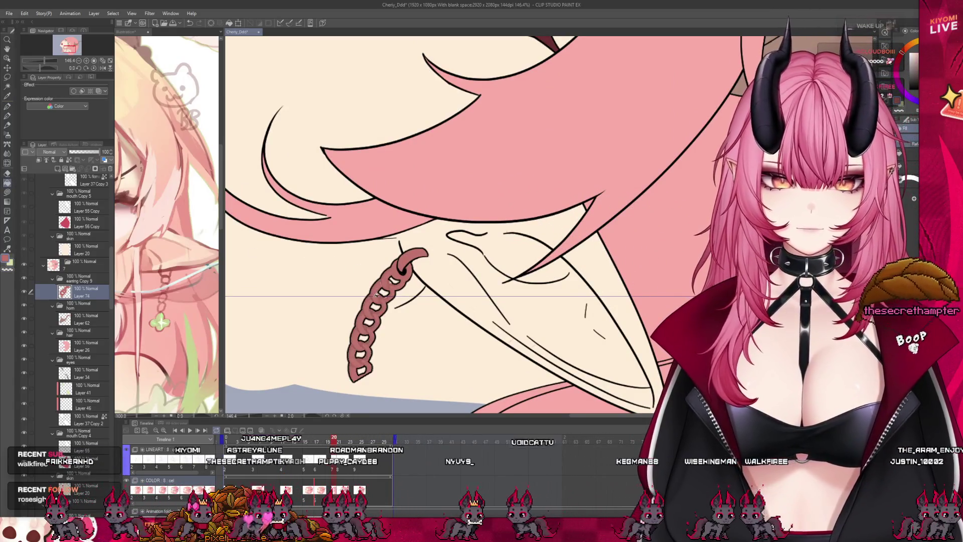
key("p")
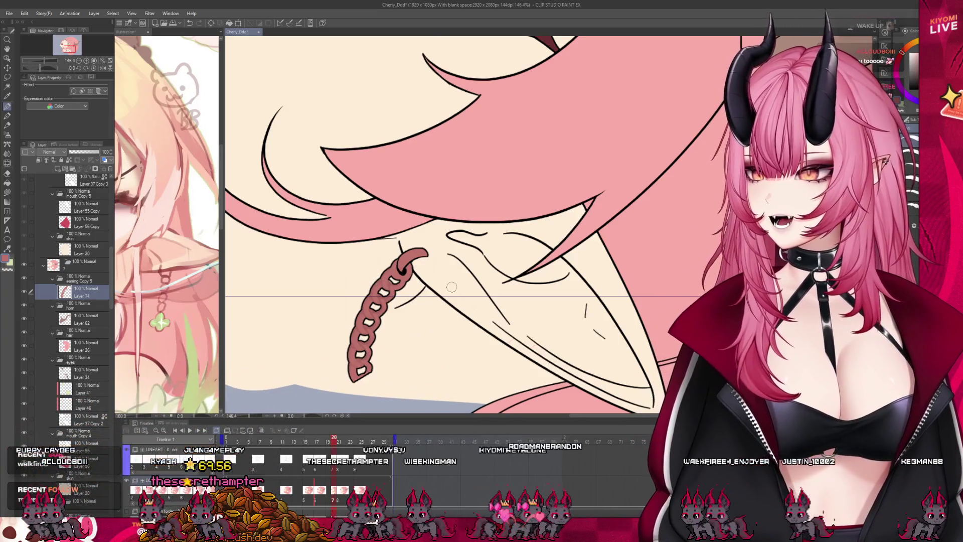
scroll(450, 339, "down", 5)
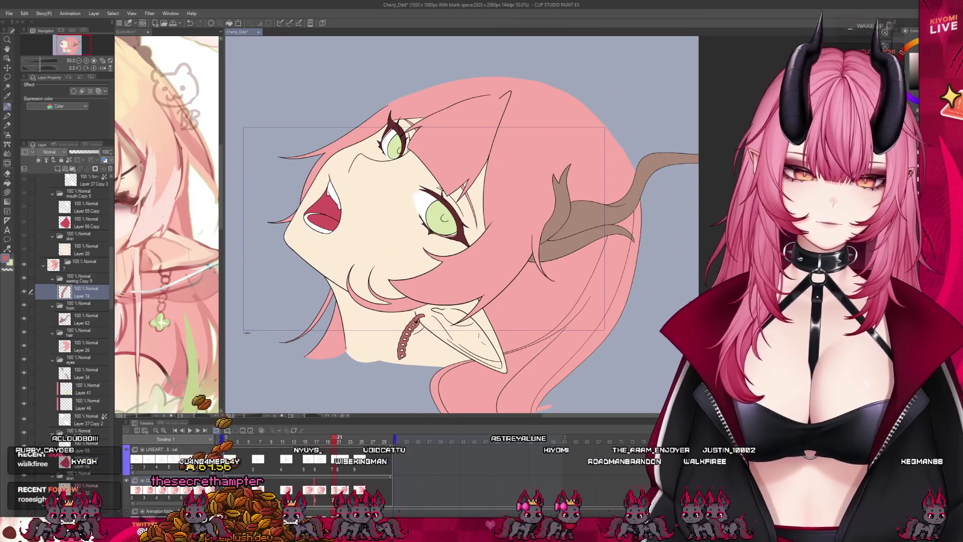
Step: On the next cel, add a folder and layer and fill the earring chain dark pink
key("Right")
key("ctrl+g")
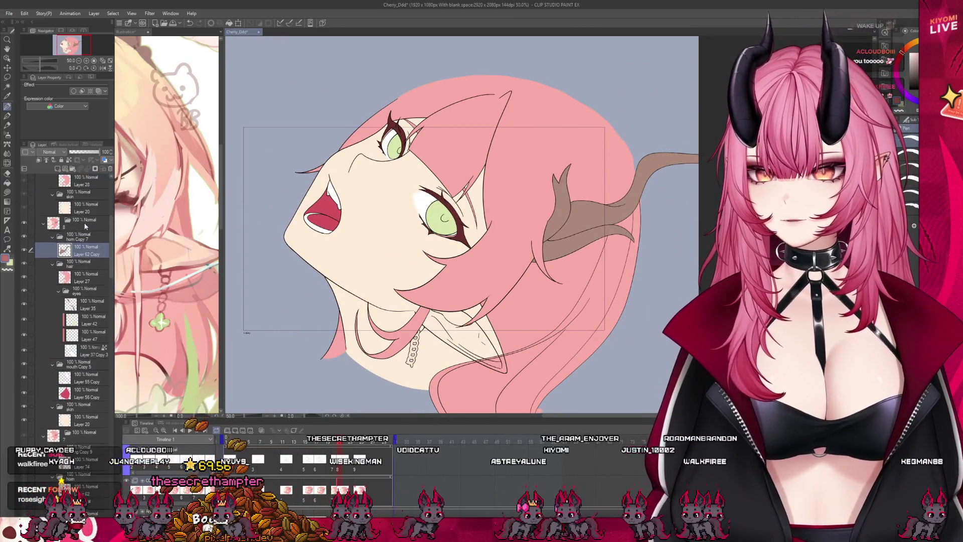
key("ctrl+shift+n")
scroll(420, 351, "up", 6)
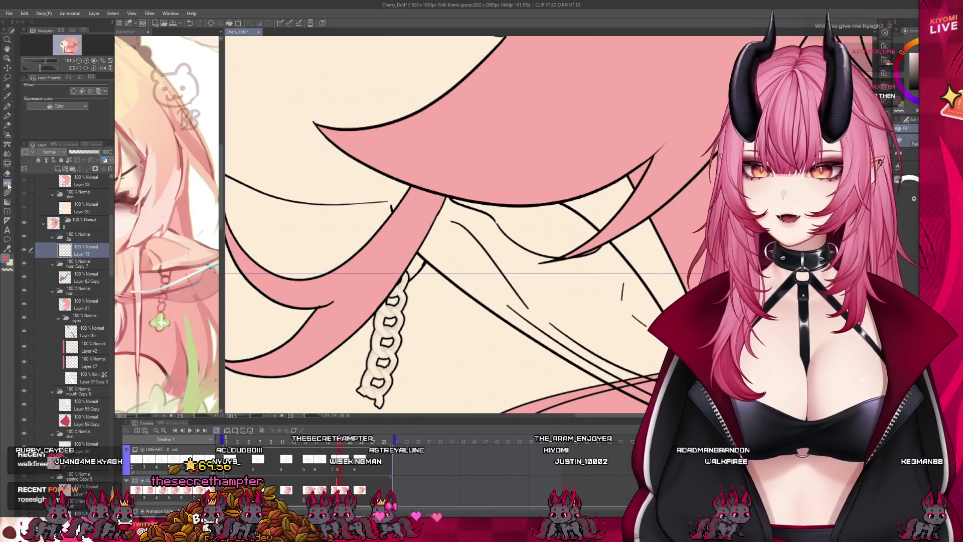
left_click(399, 297)
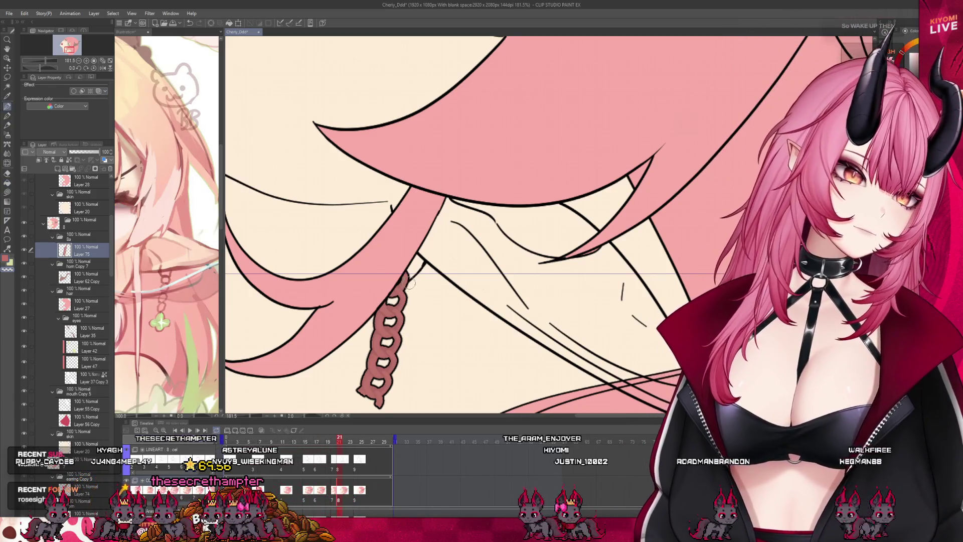
Step: Paint pink into the gap under the hair strand on Layer 27
left_click(79, 304)
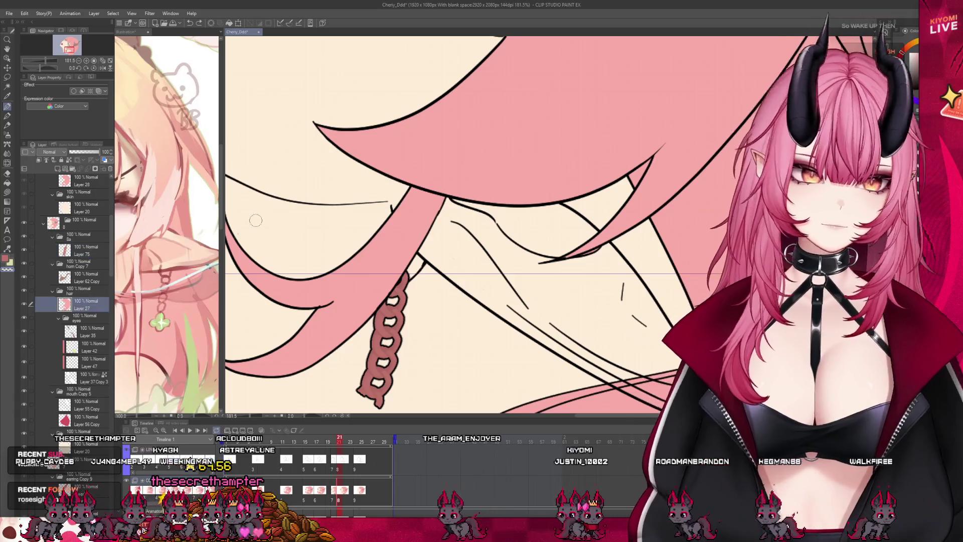
mouse_move(417, 279)
left_mouse_down()
mouse_move(423, 271)
mouse_move(431, 280)
left_mouse_up()
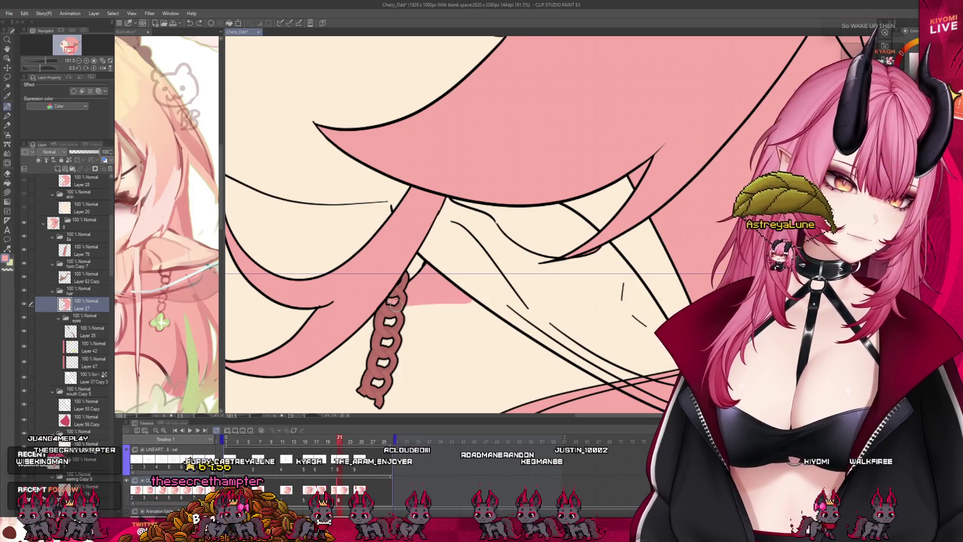
left_click_drag(454, 301, 489, 314)
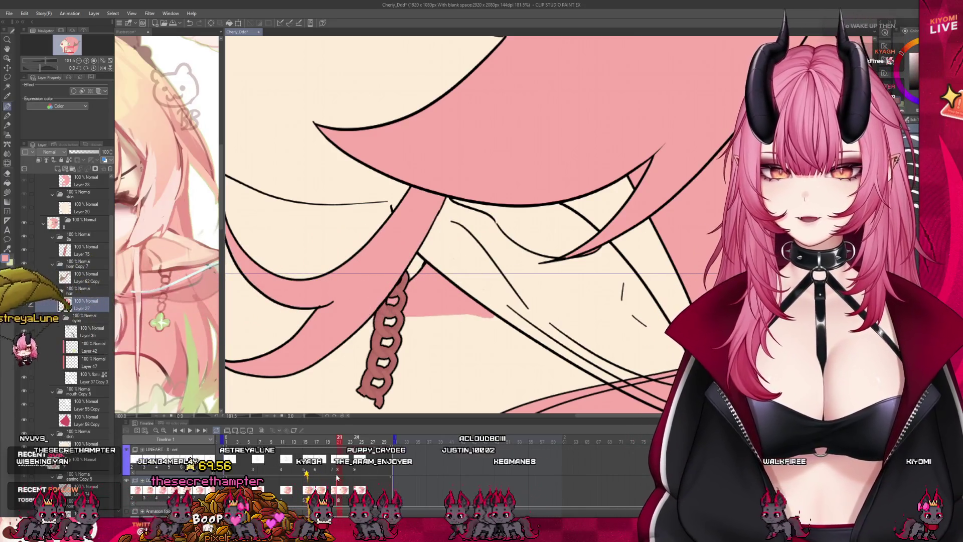
Step: Go to frame 25 and add a new folder with a layer above the horn folder
key("Left")
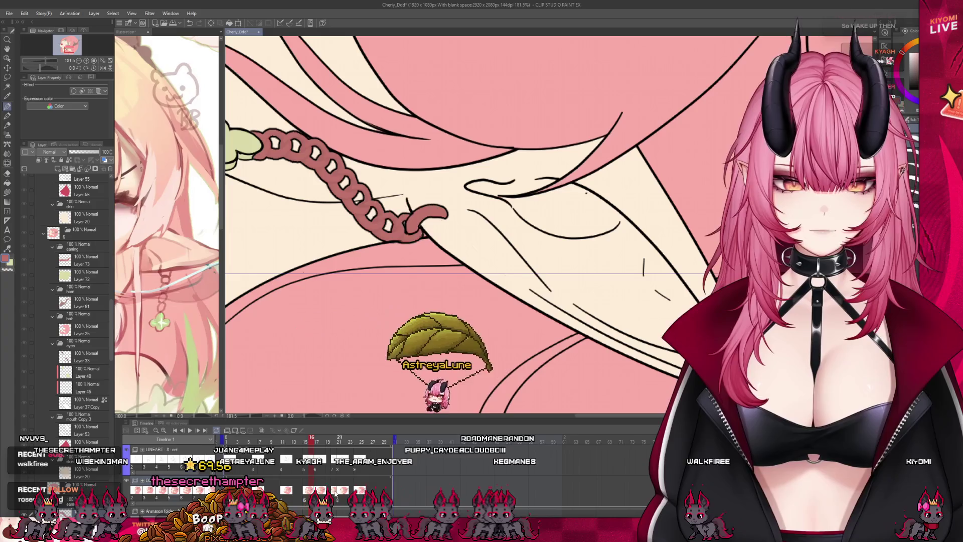
left_click(334, 491)
left_click(345, 489)
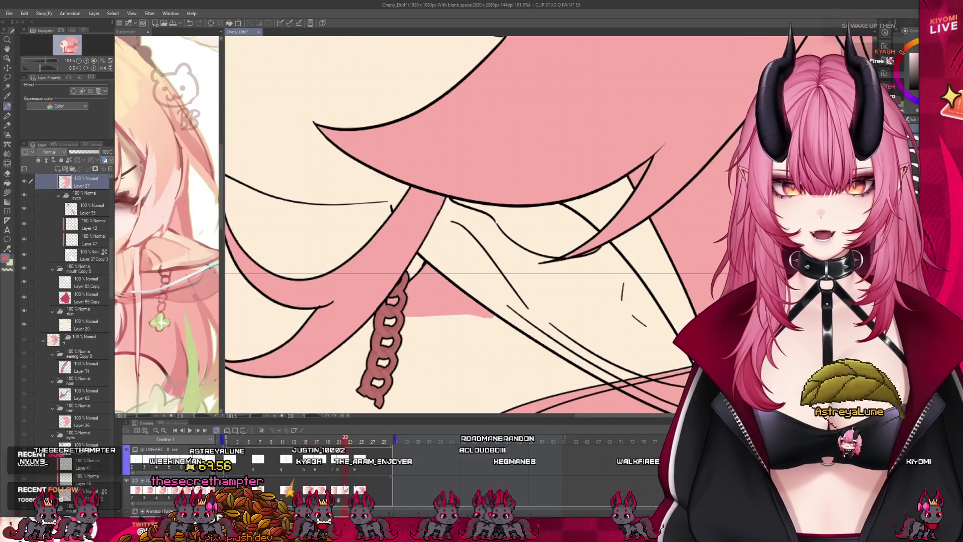
left_click(362, 491)
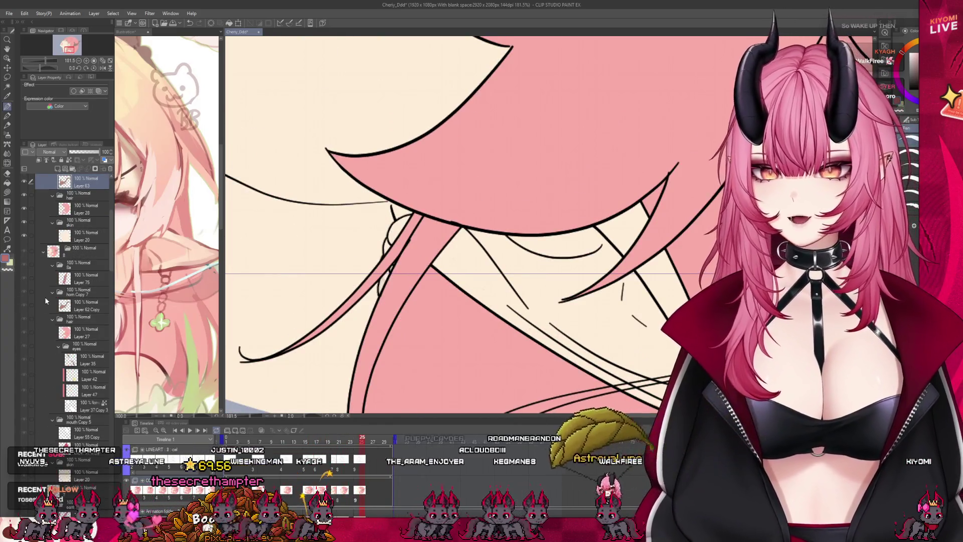
scroll(75, 226, "up", 2)
left_click(80, 217)
left_click(74, 169)
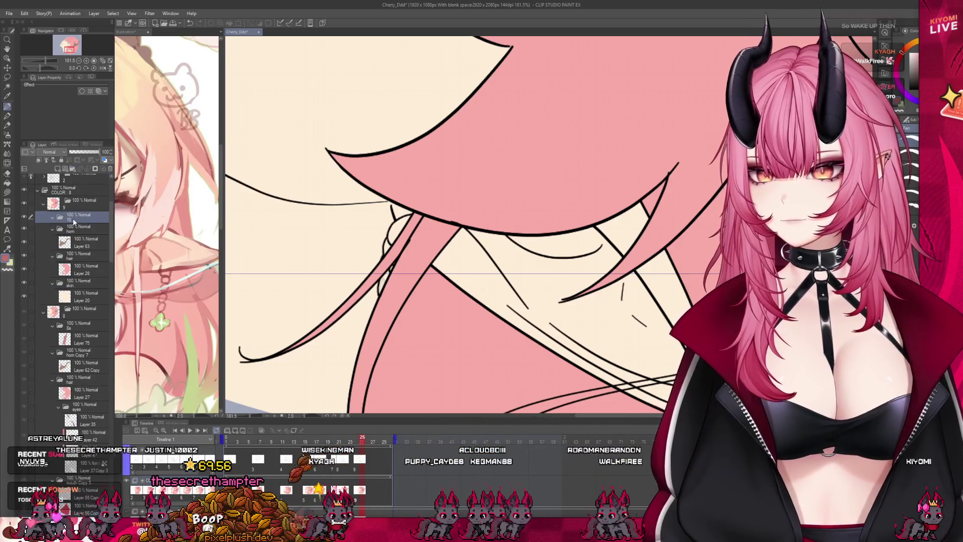
key("e")
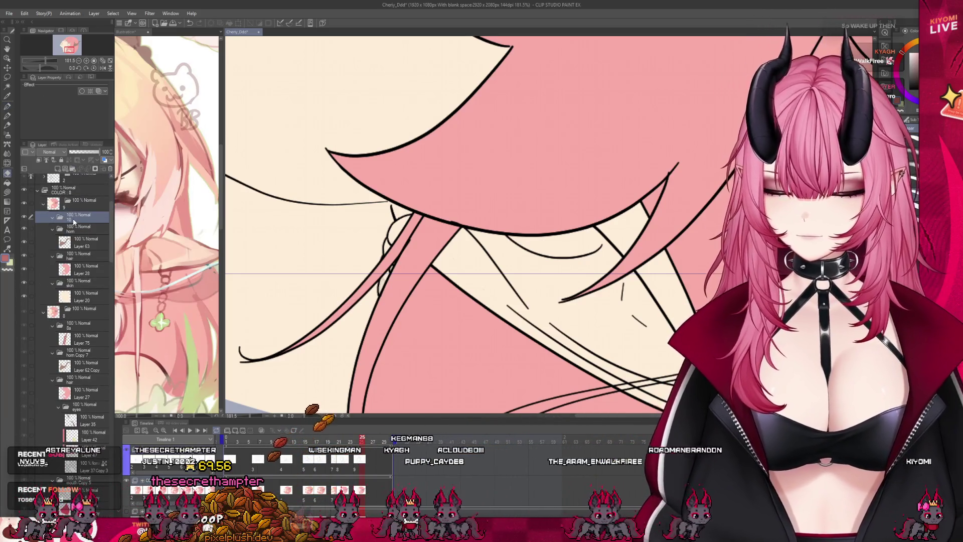
left_click(57, 169)
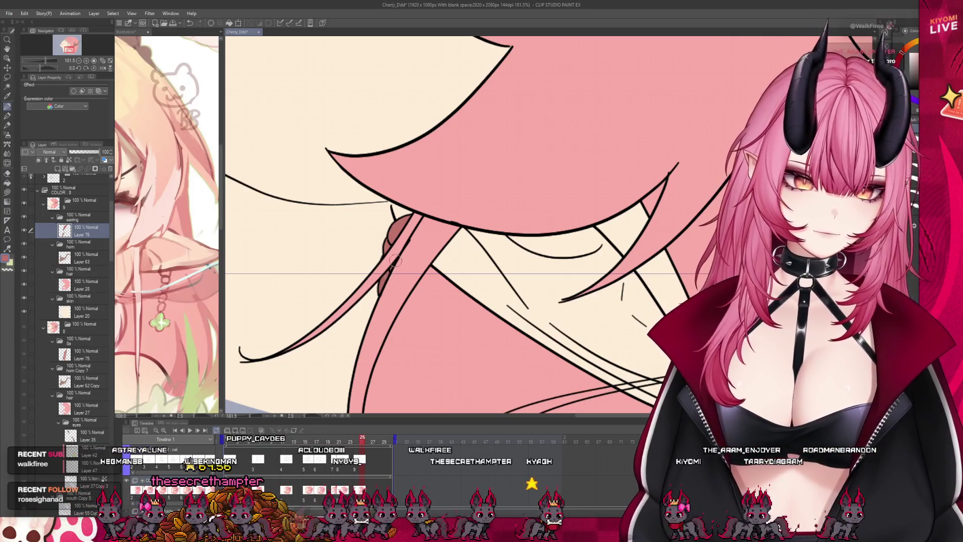
scroll(428, 237, "down", 6)
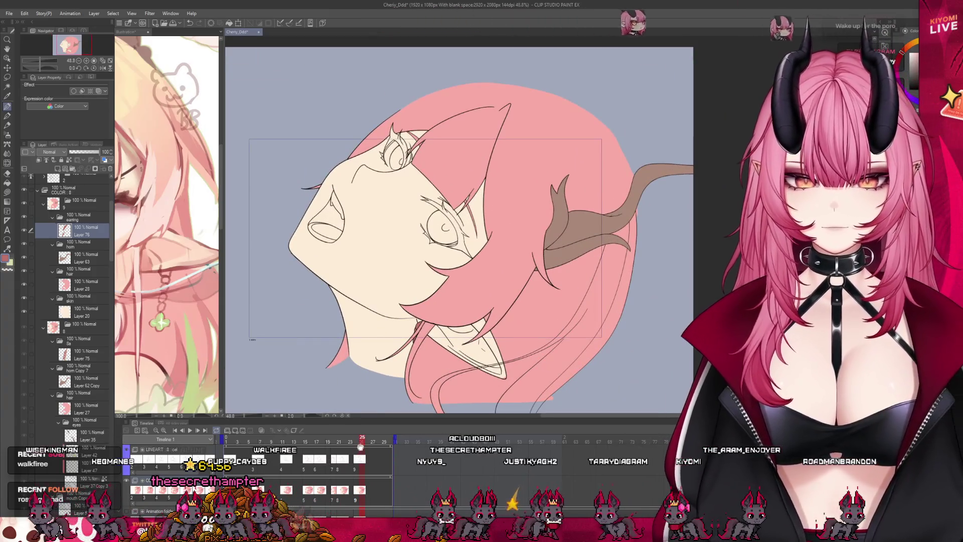
Step: Play the animation preview twice, then stop it back on frame 1
key("Return")
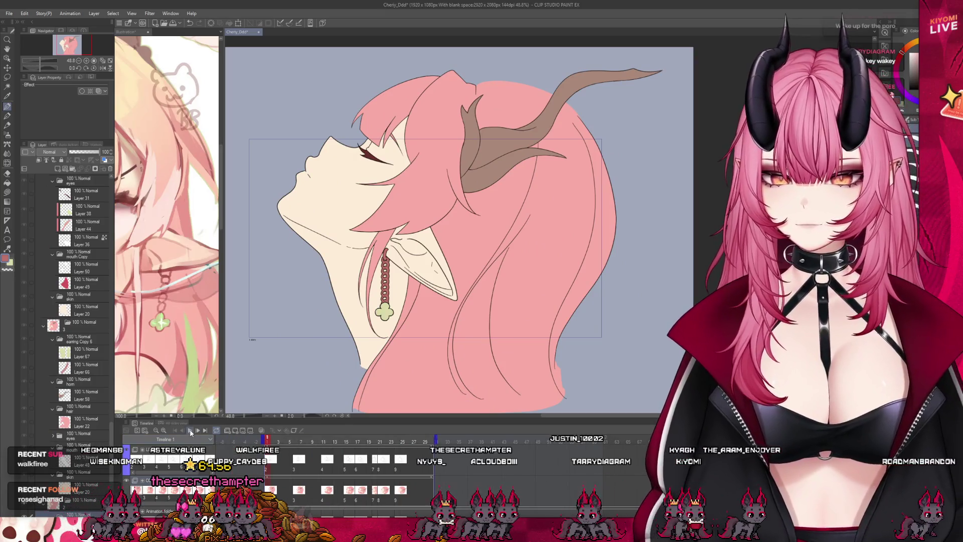
left_click(191, 433)
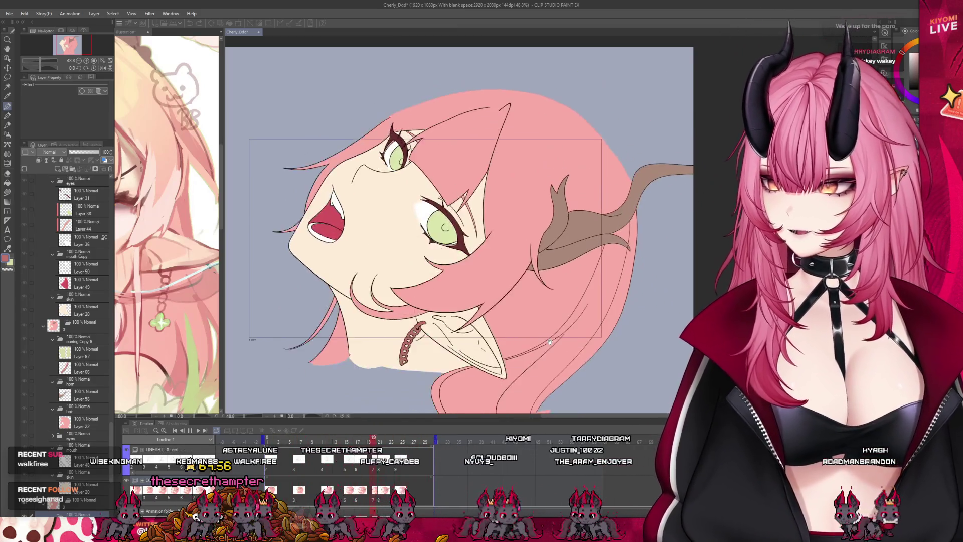
key("Return")
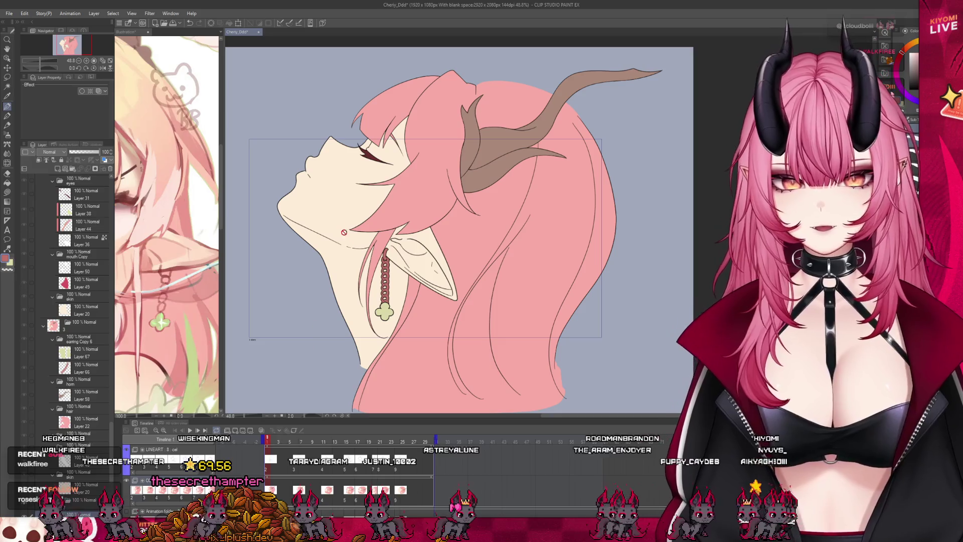
scroll(303, 202, "up", 1)
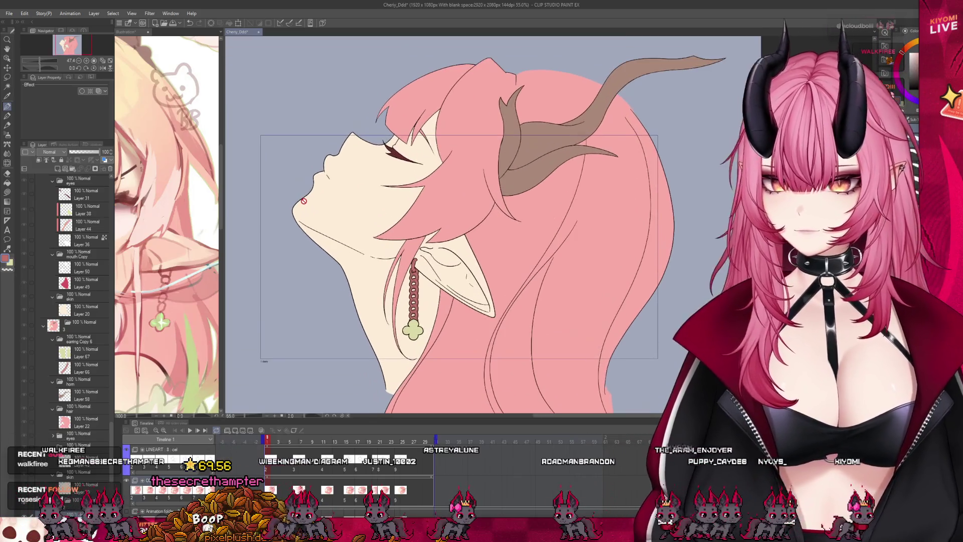
scroll(303, 200, "down", 2)
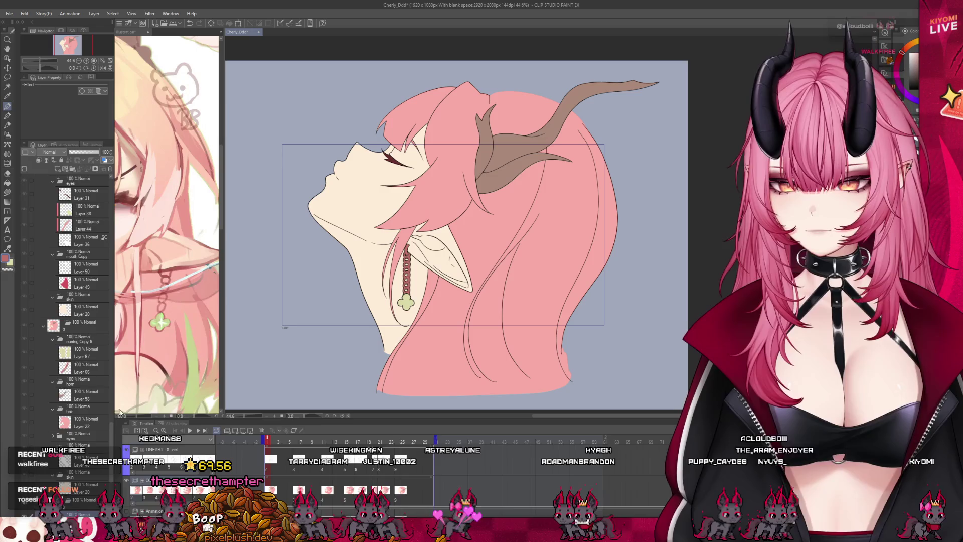
scroll(83, 435, "down", 5)
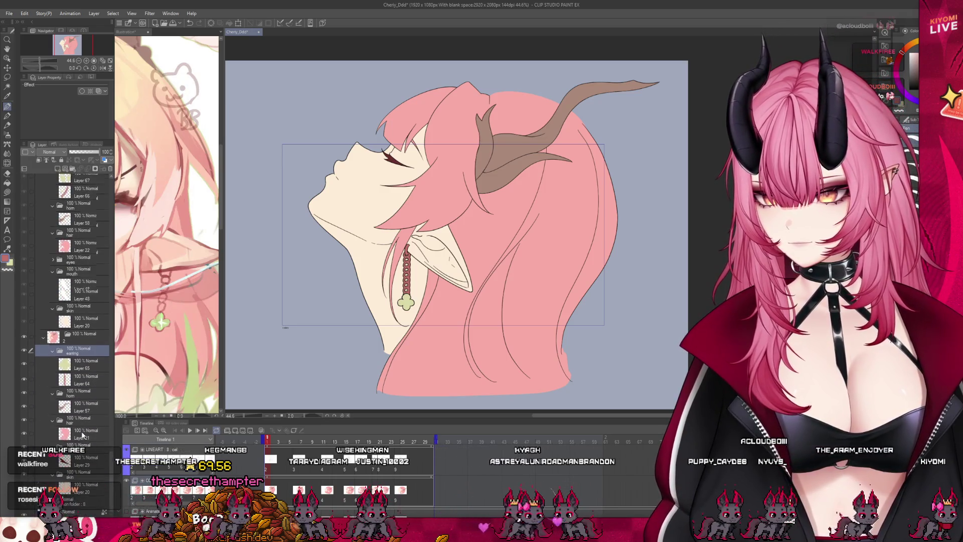
Step: Lower the bluish background tint layer's opacity to 15
scroll(83, 436, "down", 1)
left_click(75, 480)
left_click_drag(74, 158, 43, 162)
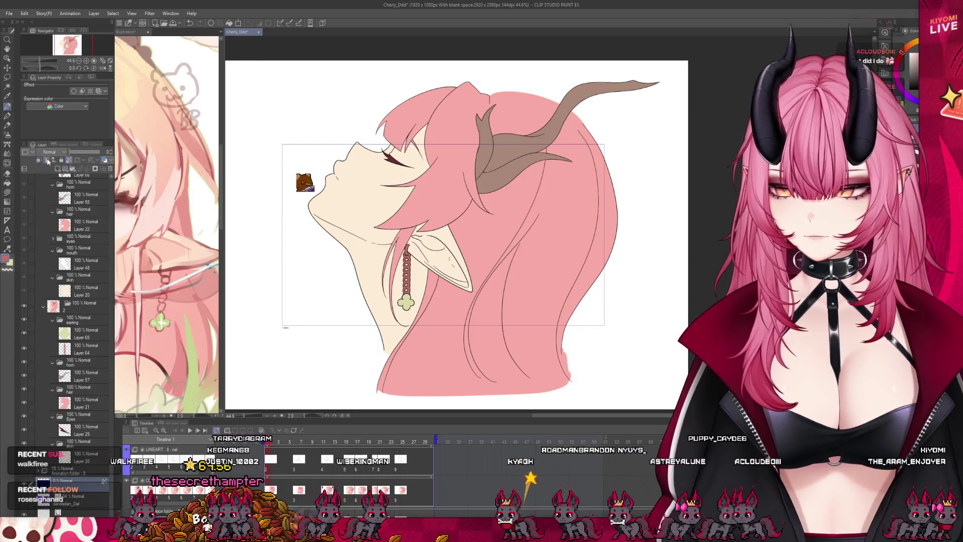
left_click(85, 151)
left_click(79, 151)
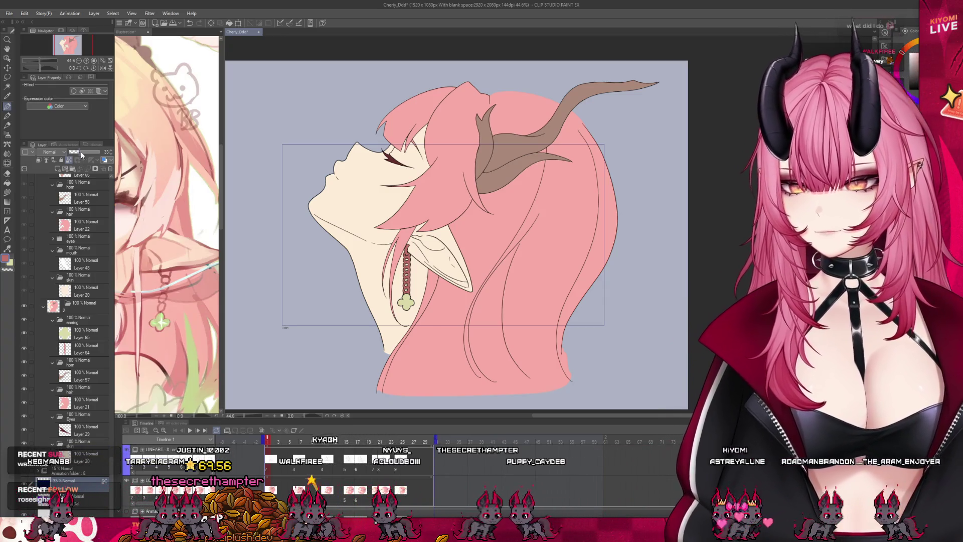
left_click(73, 152)
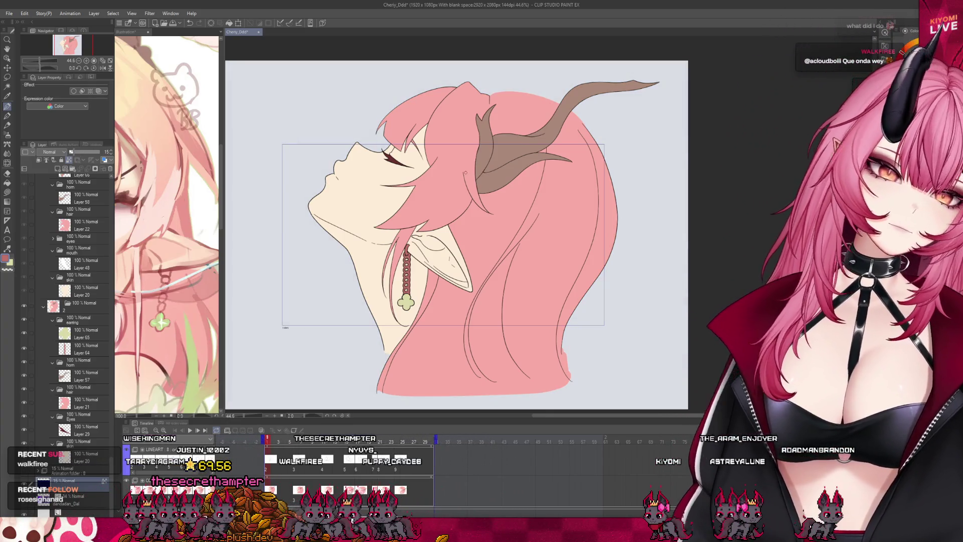
Step: Scrub the timeline, zoom out the reference illustration, and add a new layer above Layer 21
left_click(90, 458)
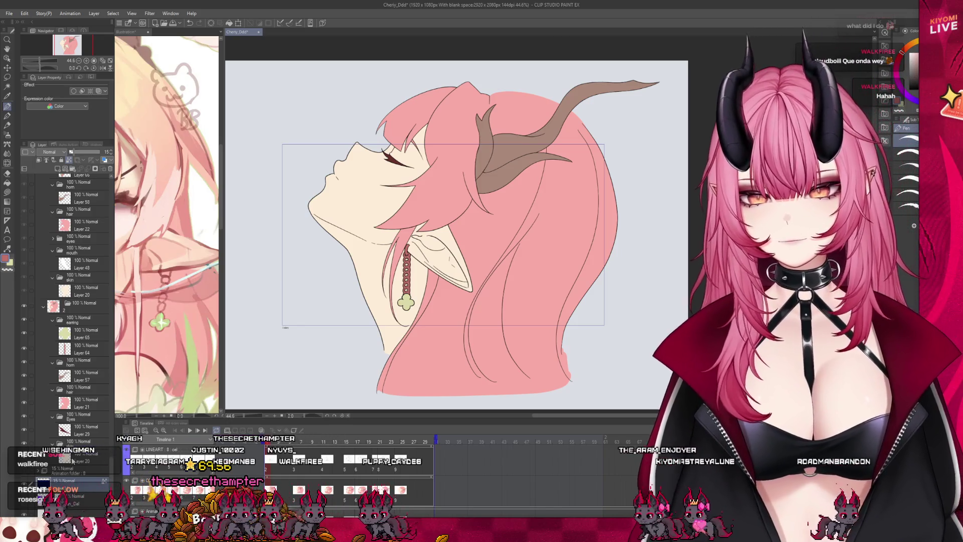
mouse_move(269, 443)
left_mouse_down()
mouse_move(377, 448)
mouse_move(267, 444)
left_mouse_up()
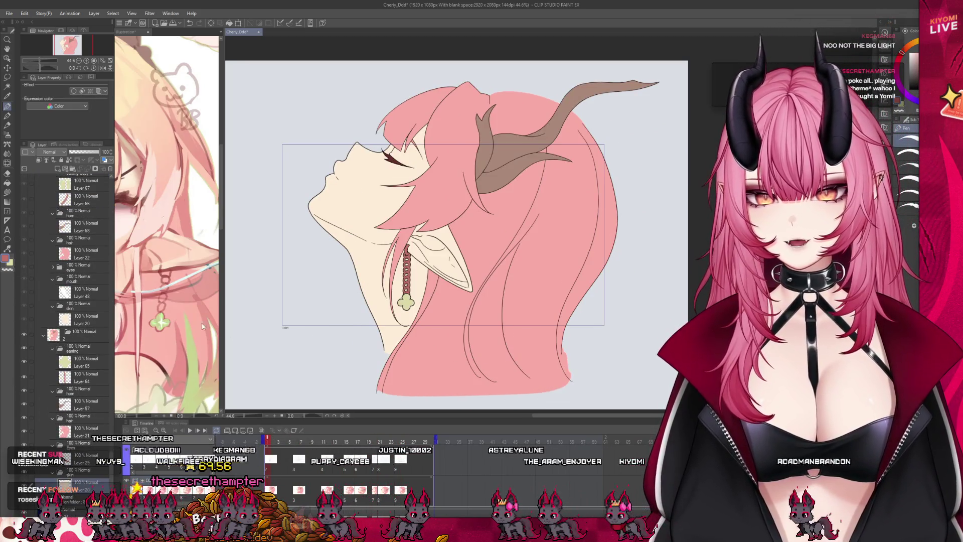
left_click(206, 324)
scroll(206, 324, "down", 5)
scroll(165, 276, "down", 2)
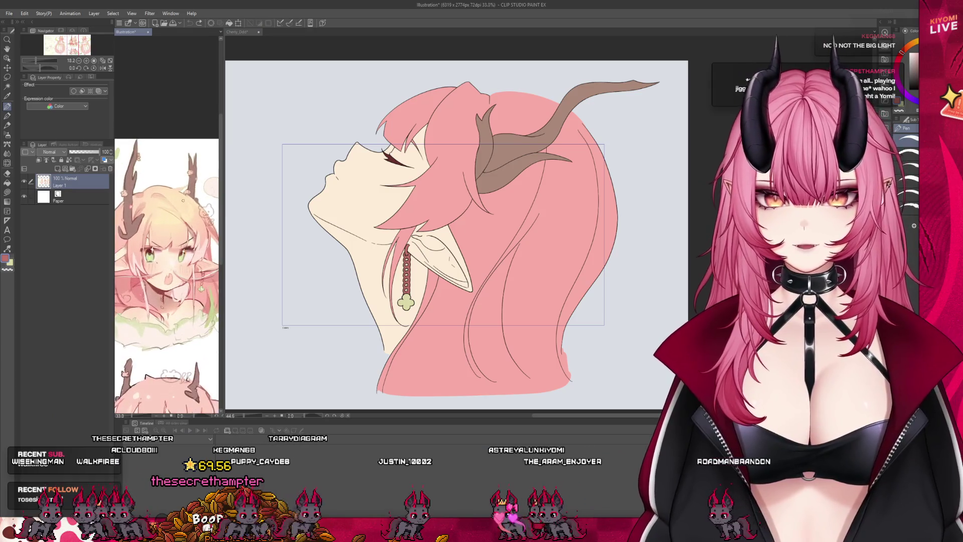
left_click(267, 227)
scroll(59, 192, "down", 2)
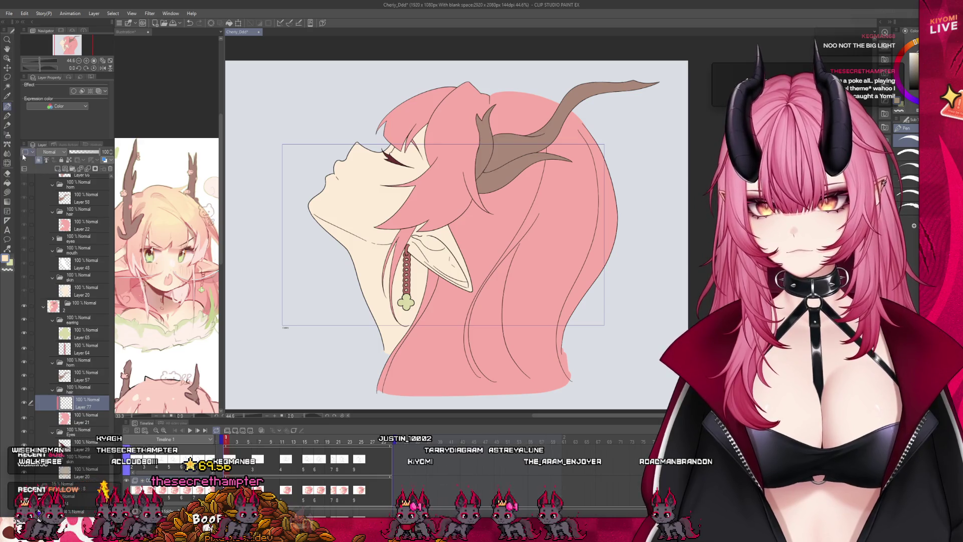
left_click(57, 168)
key("ctrl+minus")
key("ctrl+minus")
Step: Airbrush a soft peach-yellow tint over the upper hair, blending down toward the pink
key("ctrl+plus")
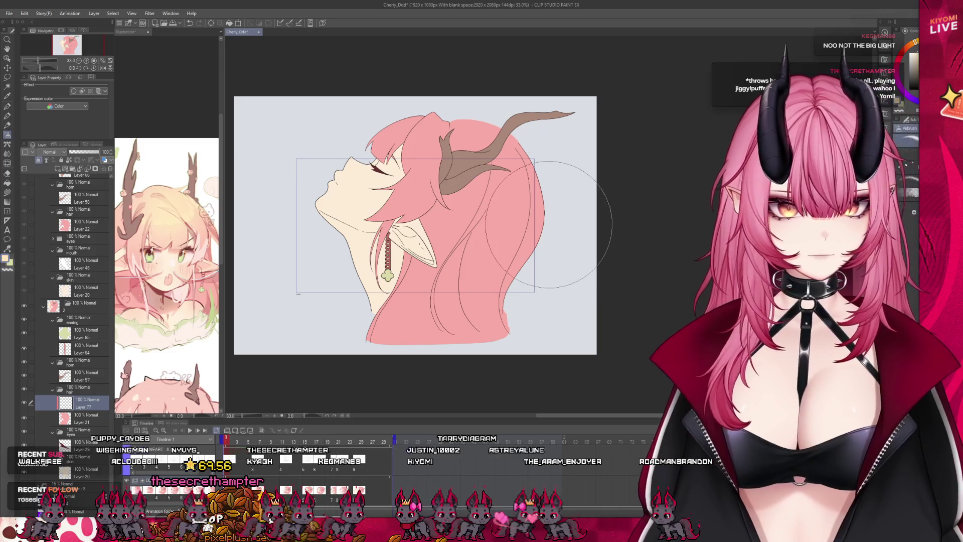
mouse_move(522, 148)
left_mouse_down()
mouse_move(470, 145)
mouse_move(461, 126)
mouse_move(546, 173)
mouse_move(542, 181)
mouse_move(580, 168)
left_mouse_up()
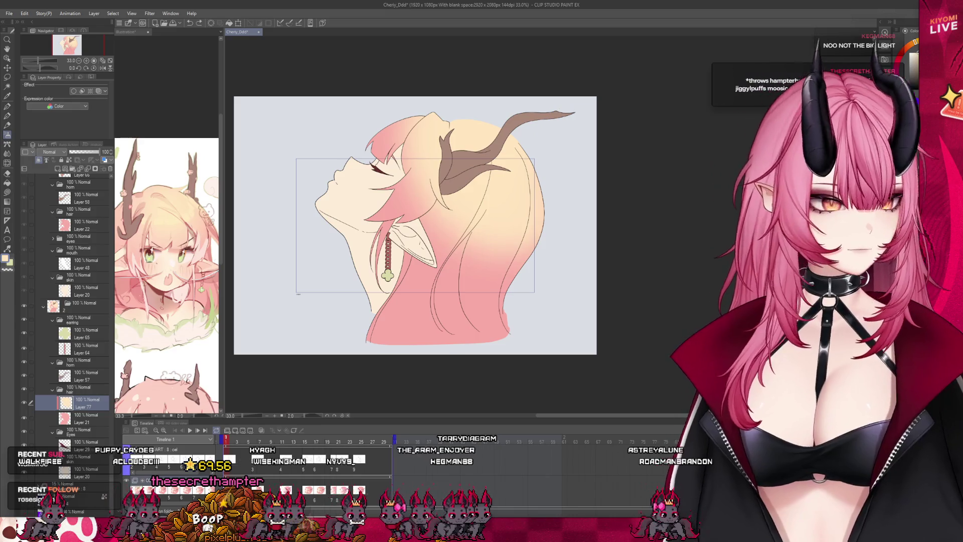
left_click_drag(431, 138, 522, 275)
scroll(70, 291, "up", 5)
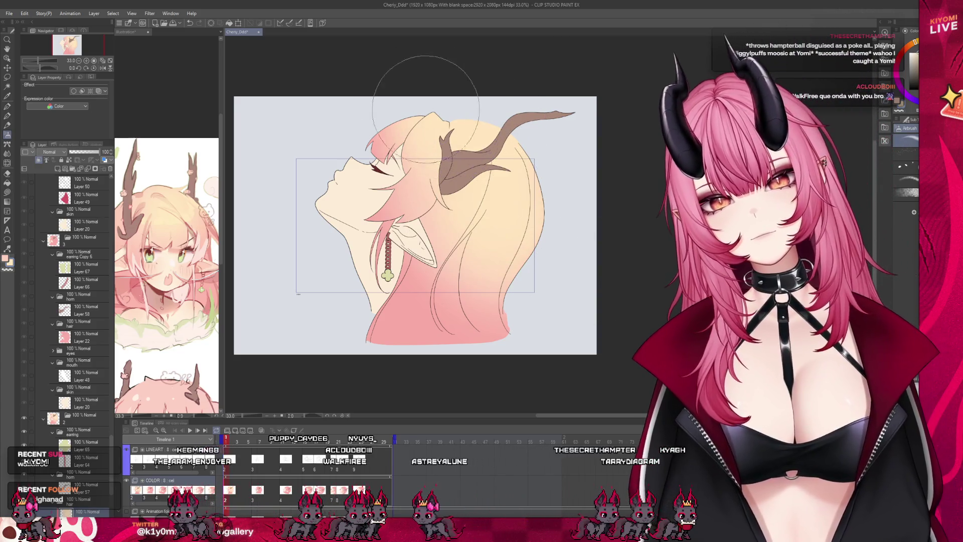
scroll(417, 251, "down", 3)
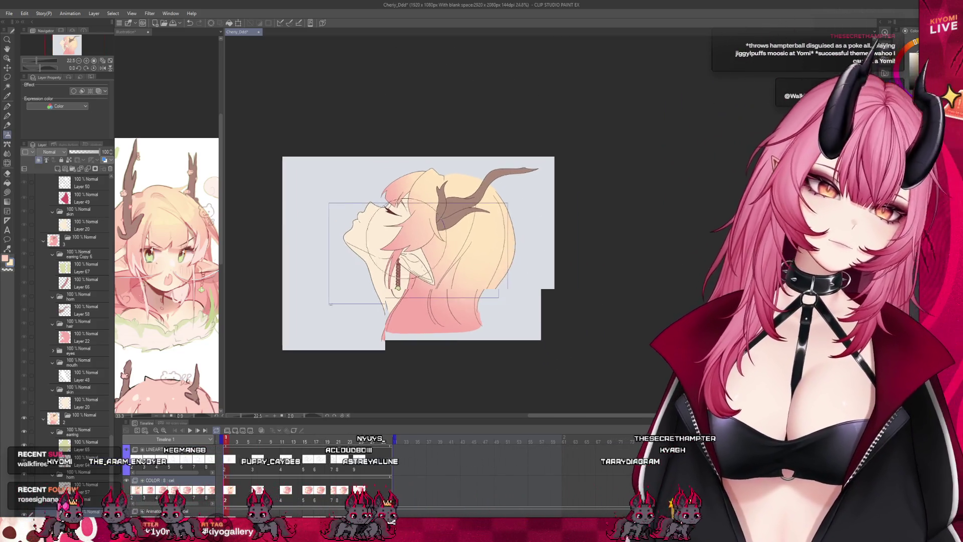
scroll(416, 274, "up", 4)
scroll(57, 386, "down", 3)
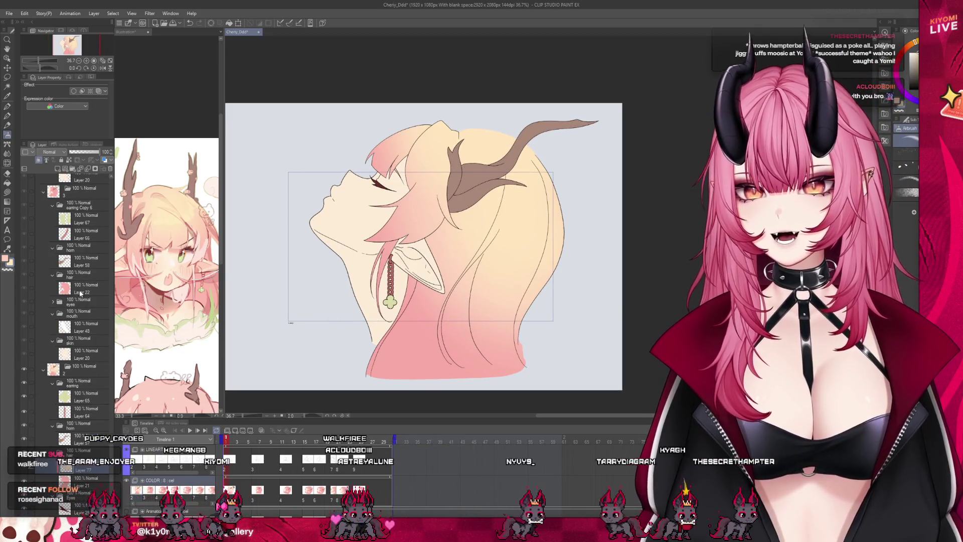
Step: Copy the gradient layer onto another frame's hair and compare the frames
left_click_drag(80, 294, 80, 288)
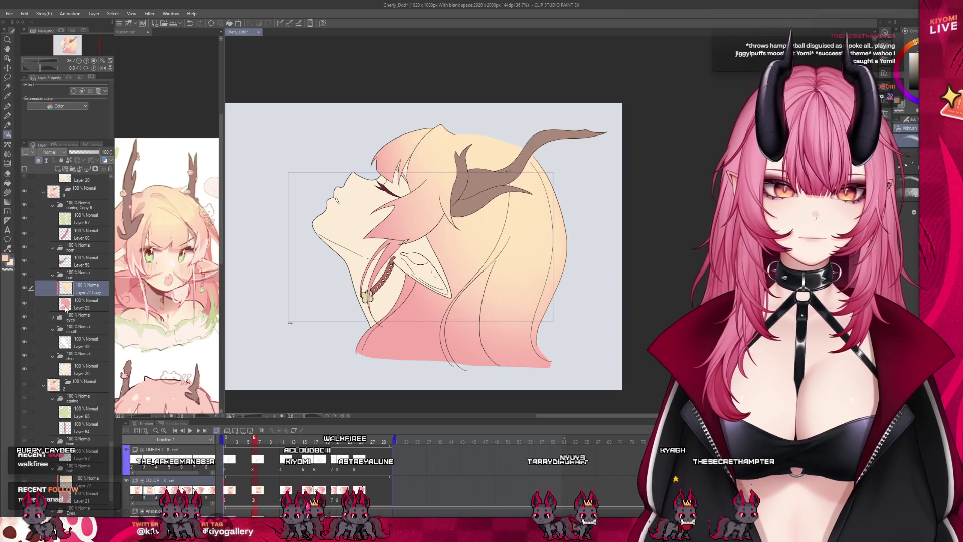
left_click_drag(254, 438, 254, 450)
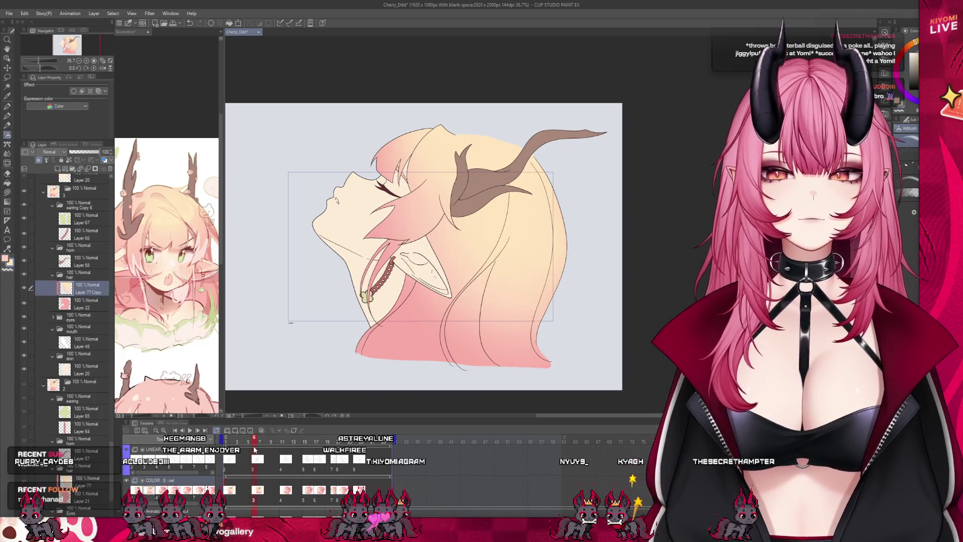
left_click(284, 480)
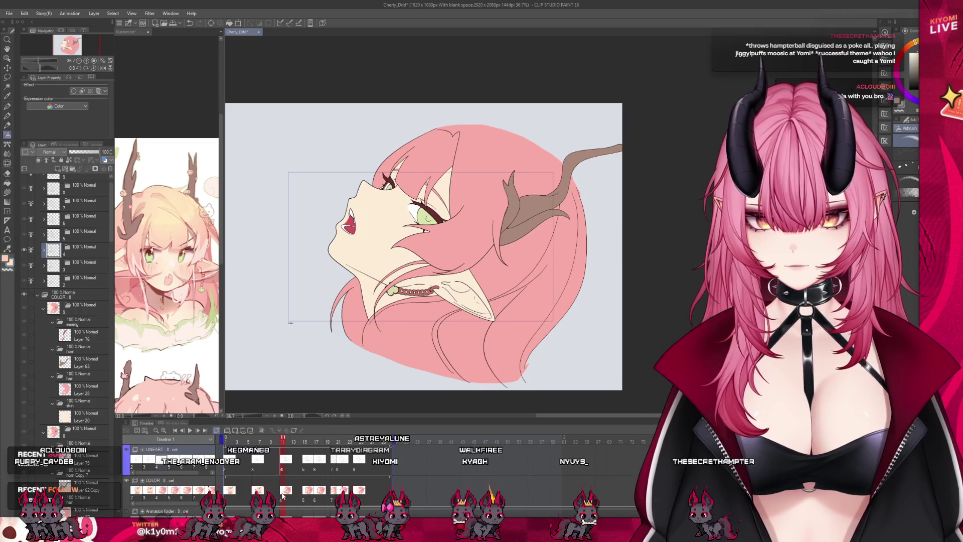
Step: Select this frame's gradient layer and shift it so the pink reaches higher
scroll(69, 253, "down", 5)
scroll(73, 297, "down", 5)
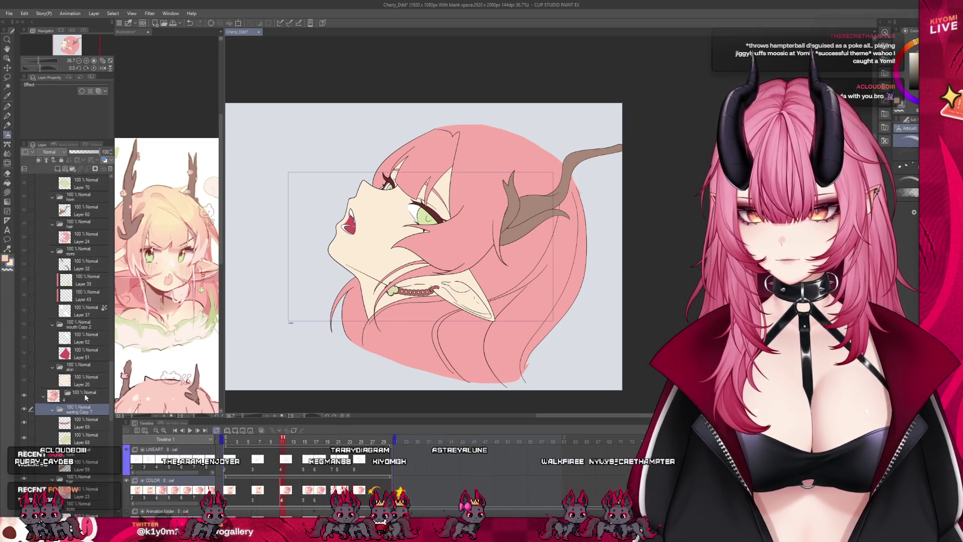
left_click(88, 497)
left_click(8, 70)
left_click_drag(552, 256, 561, 246)
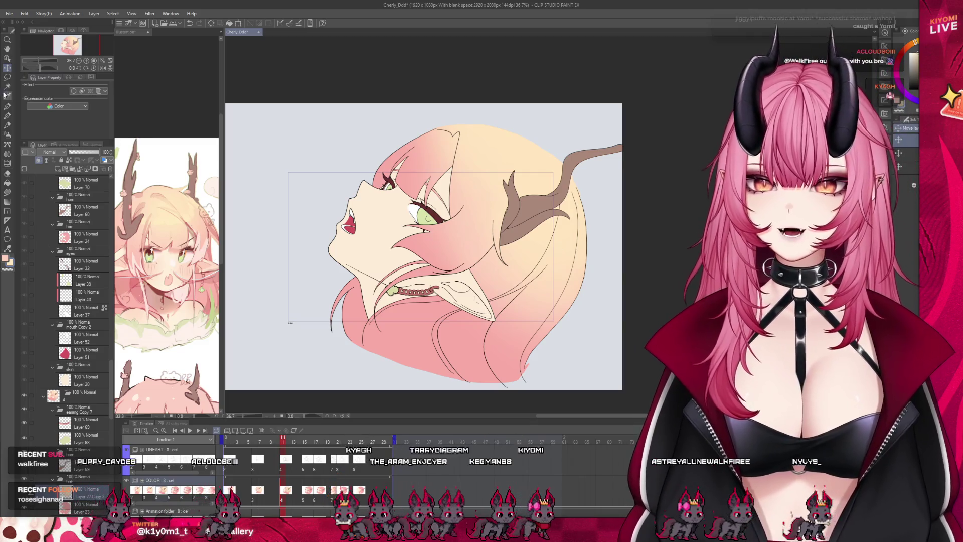
left_click(7, 134)
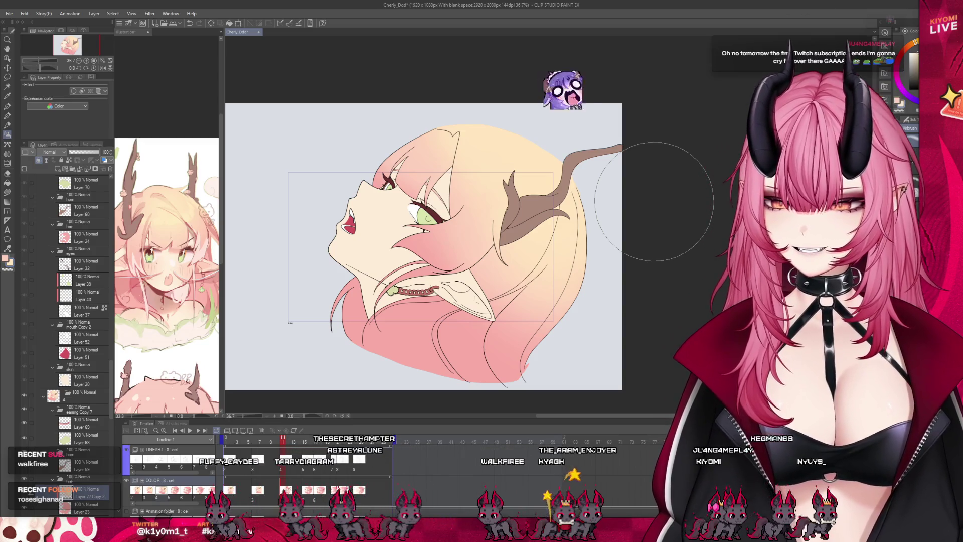
scroll(447, 205, "down", 2)
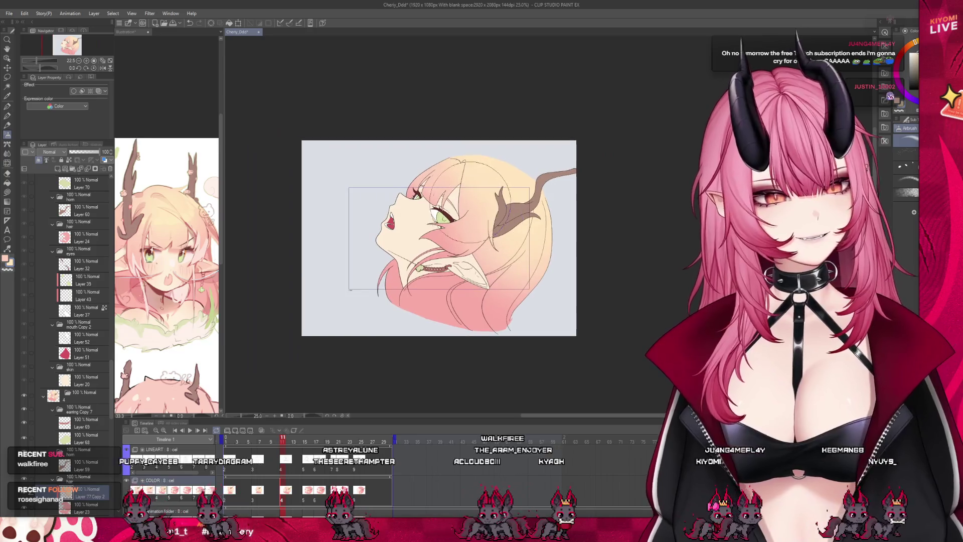
scroll(451, 206, "up", 1)
scroll(388, 203, "up", 1)
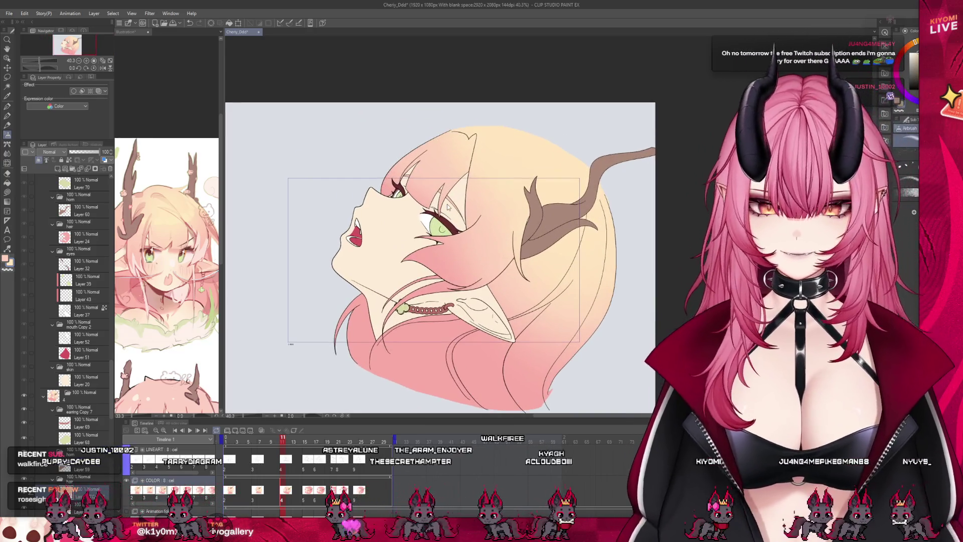
Step: On the next drawing, paste the gradient layer clipped over that frame's hair layer
left_click(303, 494)
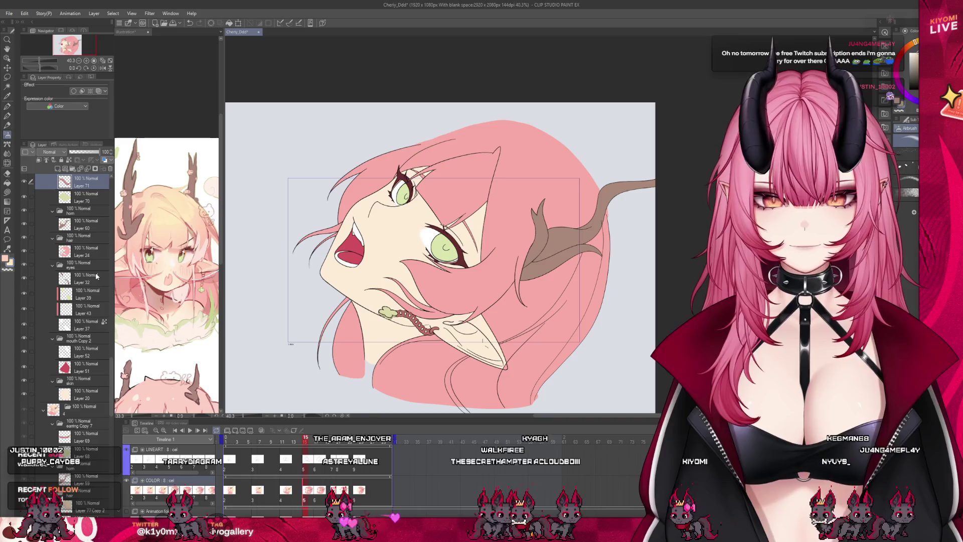
left_click(80, 264)
key("ctrl+v")
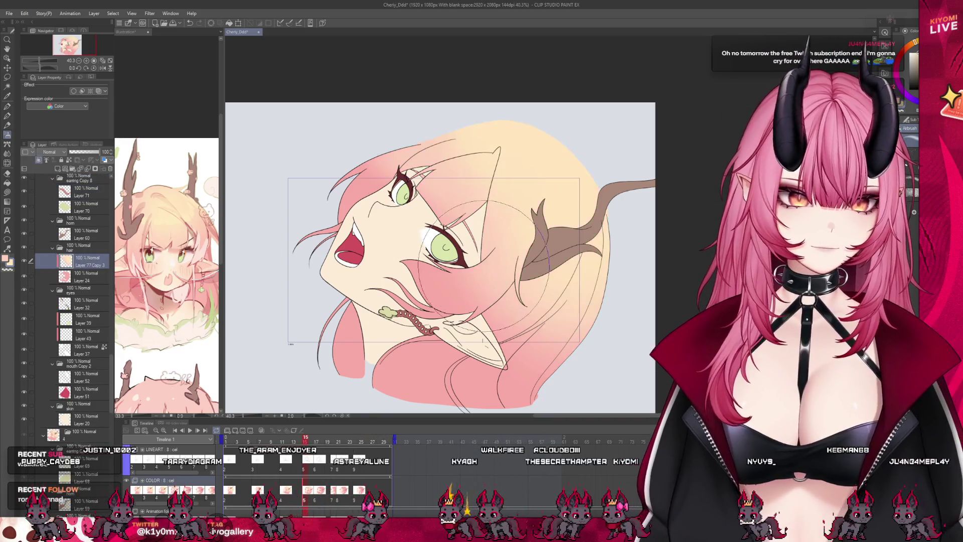
key("k")
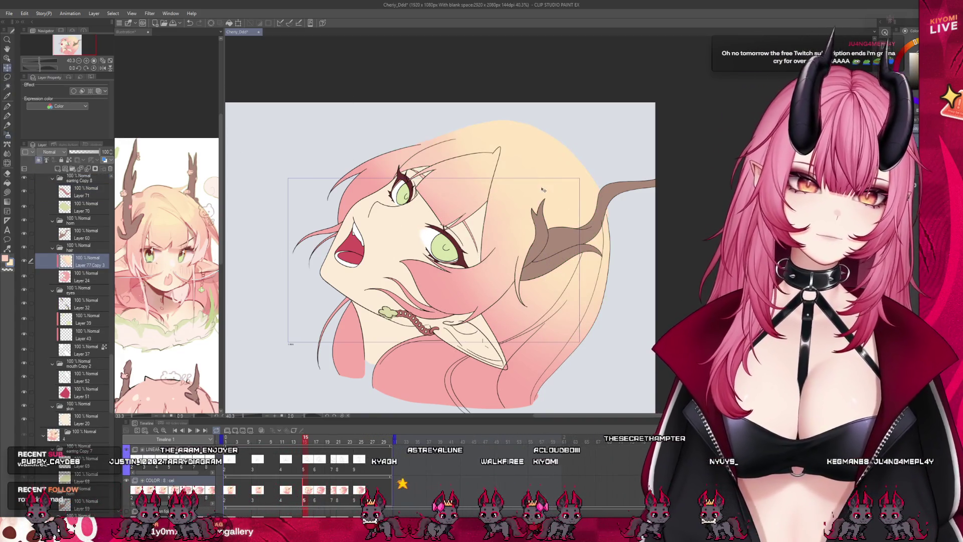
scroll(540, 197, "down", 2)
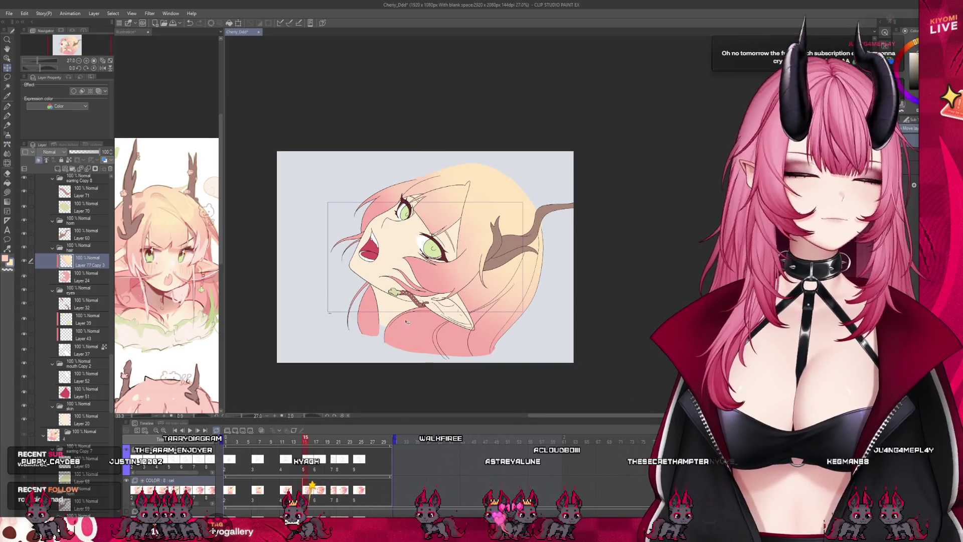
Step: Scrub through frames 13–18 comparing drawings, then transform and confirm the pasted gradient layer
left_click(273, 443)
mouse_move(273, 442)
left_mouse_down()
mouse_move(326, 446)
mouse_move(306, 452)
left_mouse_up()
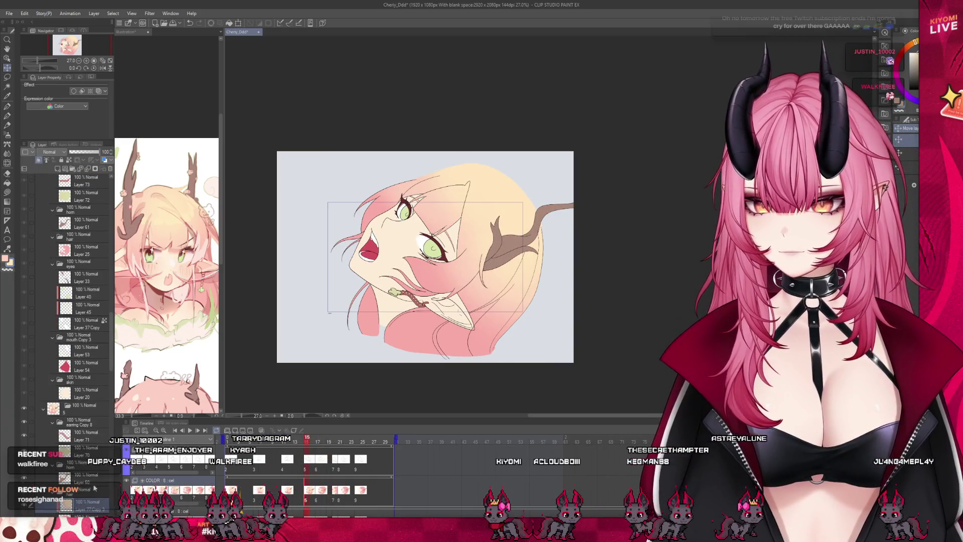
key("Right")
key("Right")
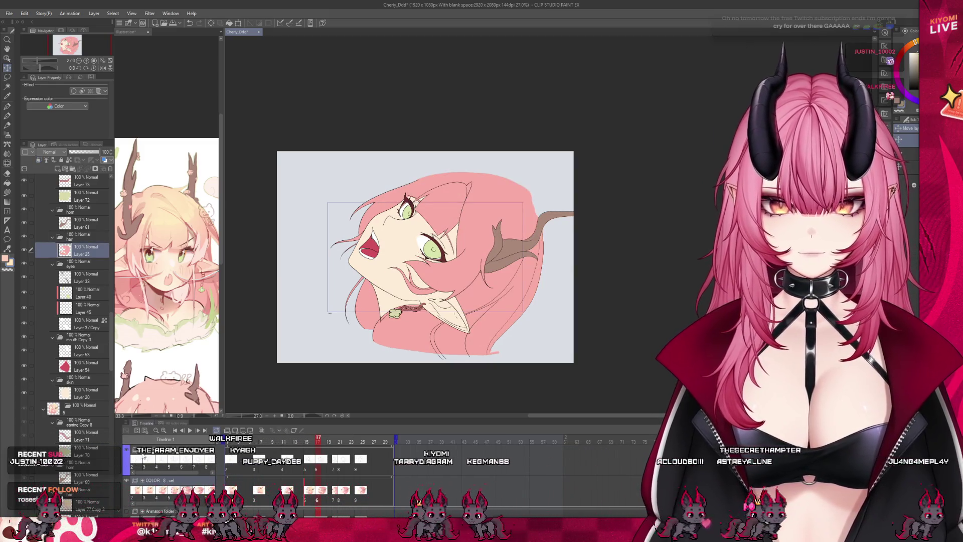
key("Left")
key("Left")
key("Right")
key("Right")
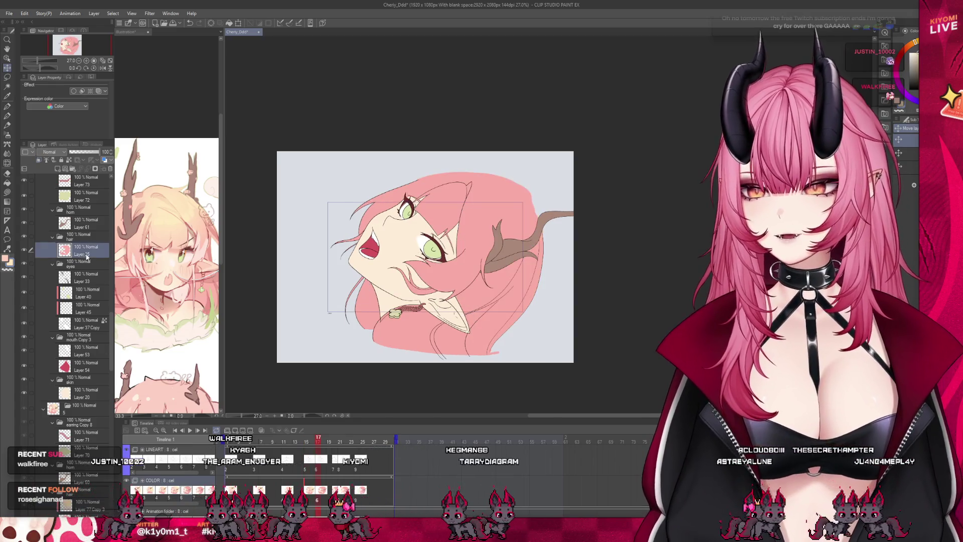
key("ctrl+t")
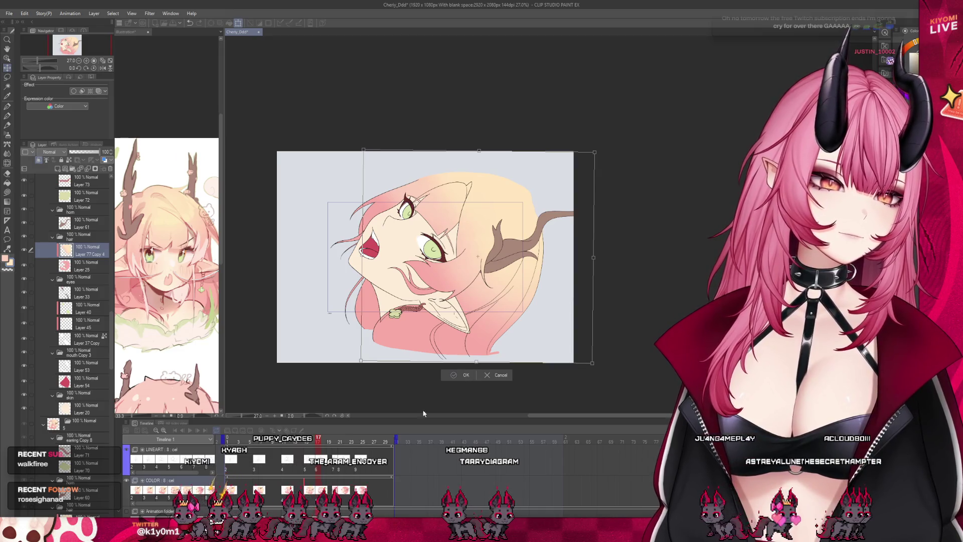
key("Return")
Step: Select skin layer Layer 20 and step back and forth between neighbouring drawings
left_click(334, 495)
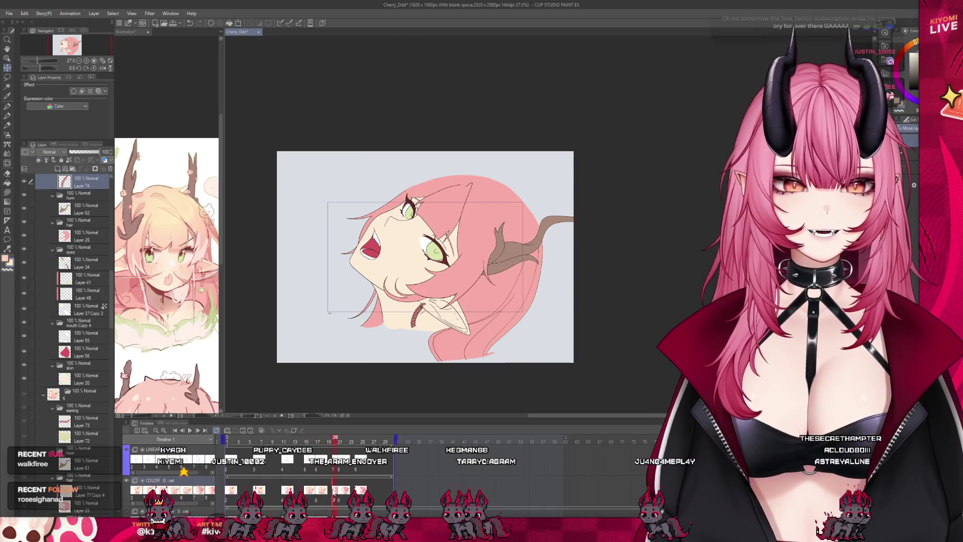
left_click(85, 381)
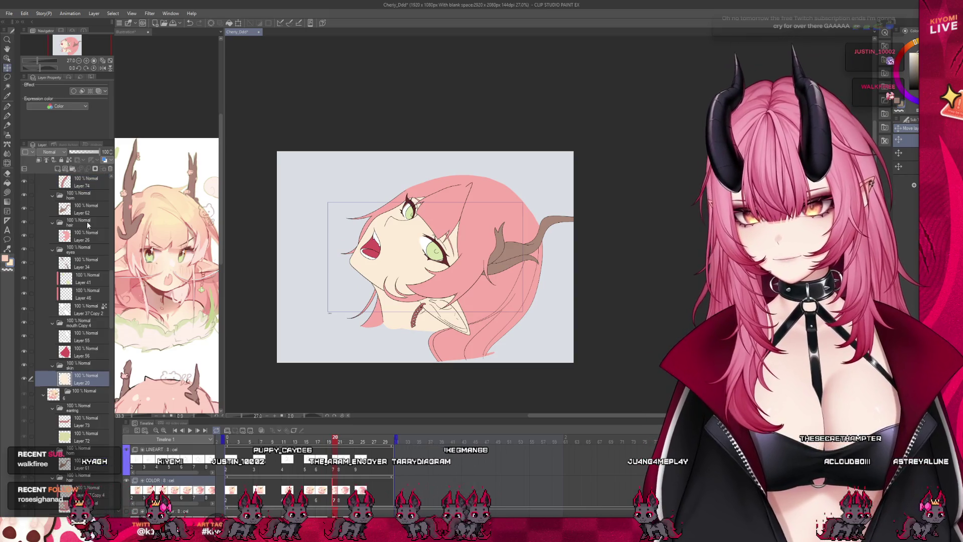
key("Left")
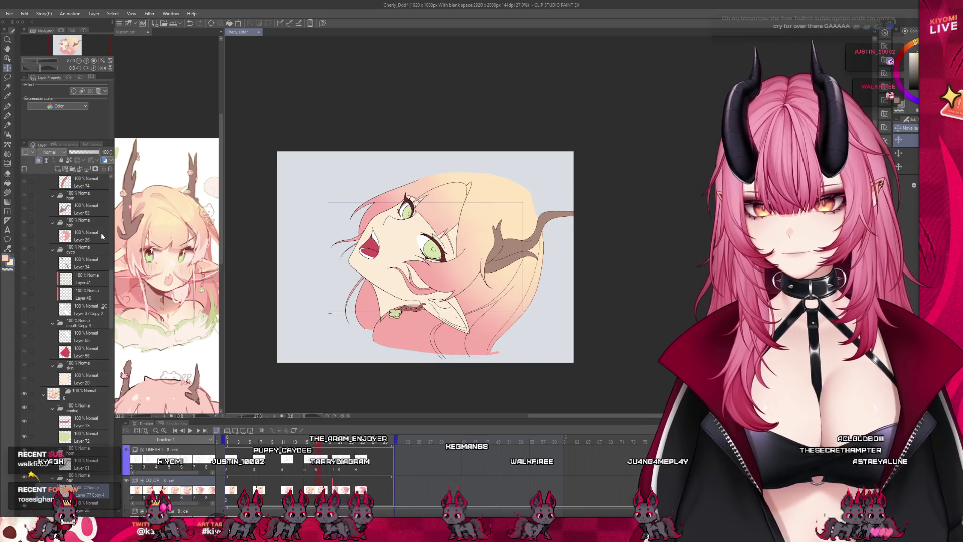
key("Right")
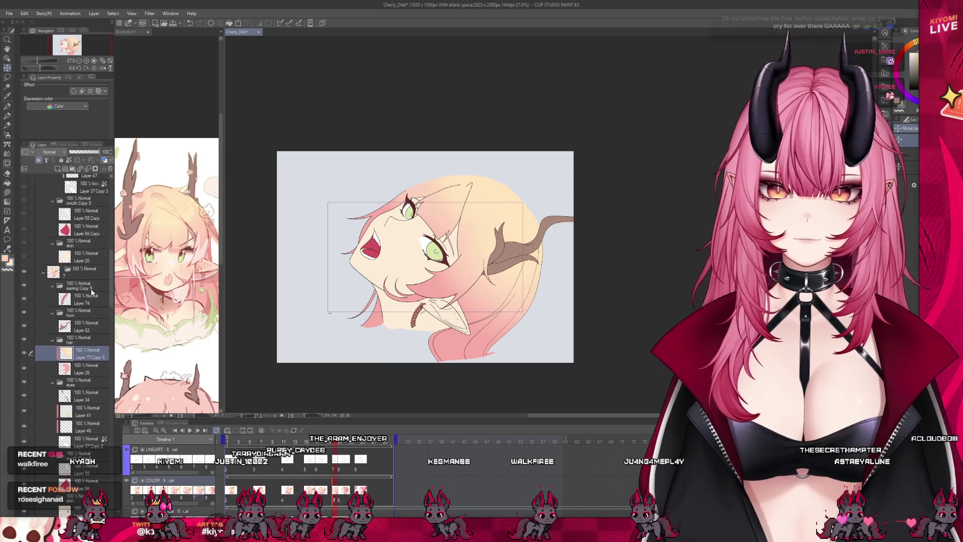
scroll(92, 291, "up", 2)
key("Right")
key("Right")
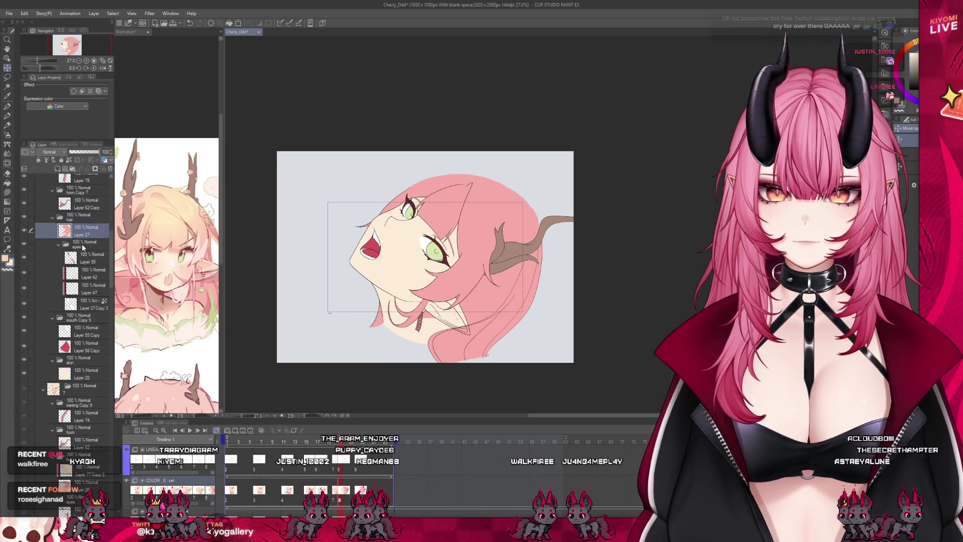
Step: Paste the hair gradient layer onto the frame 24 drawing, then return to frame 22
left_click(357, 495)
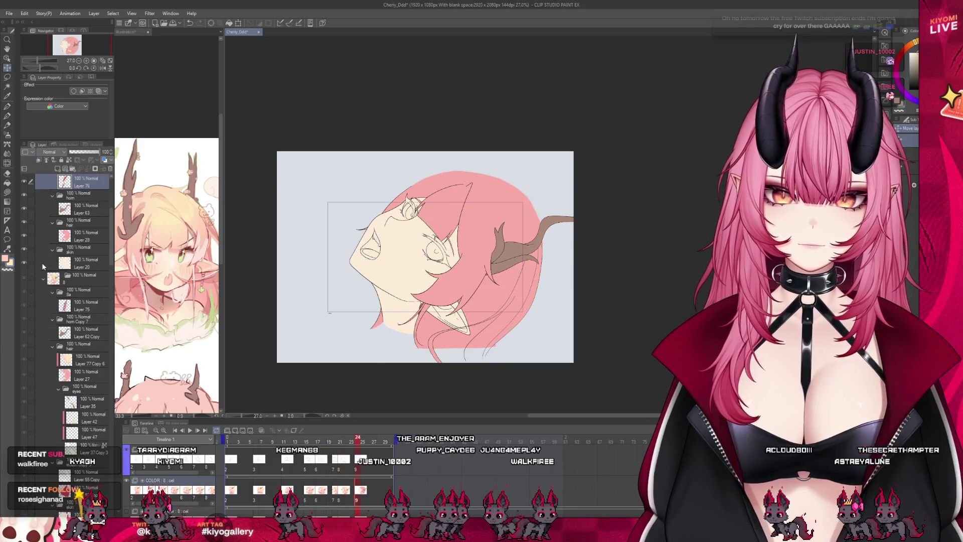
key("ctrl+v")
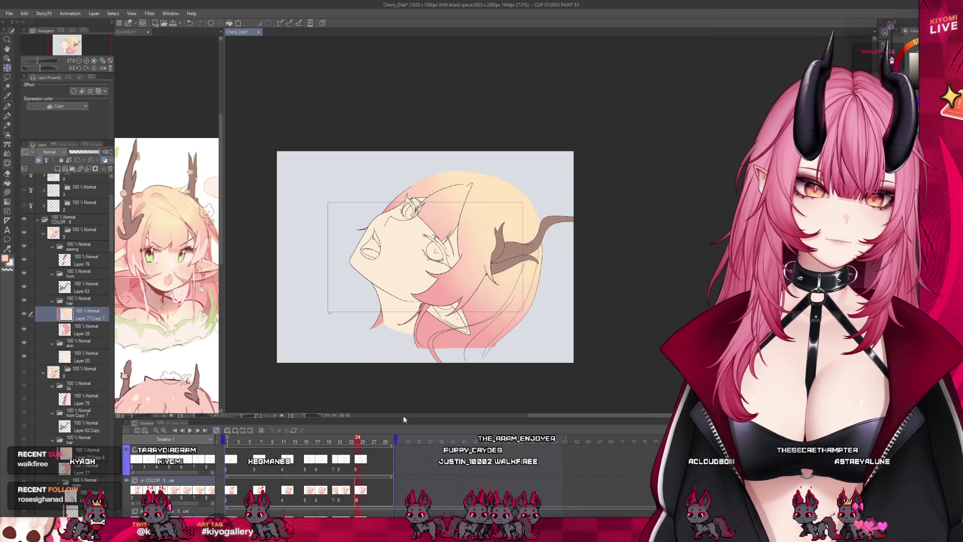
left_click(344, 446)
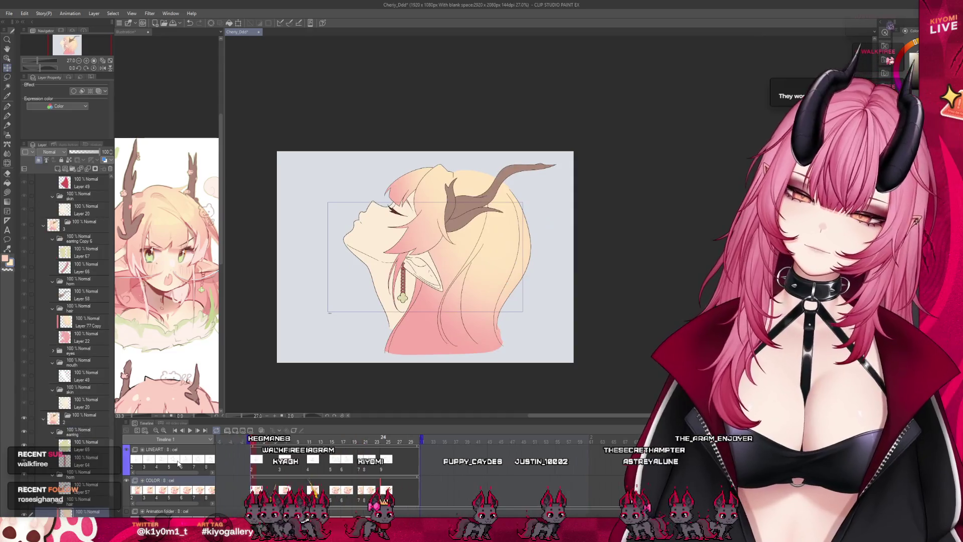
scroll(416, 281, "up", 4)
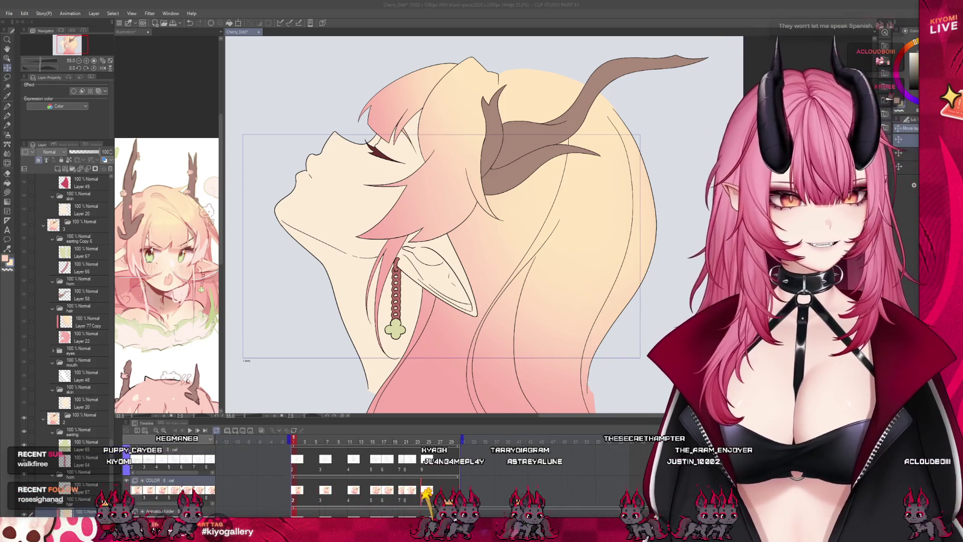
Step: Zoom out slightly and play the animation, stopping on frame 1
key("ctrl+minus")
key("Return")
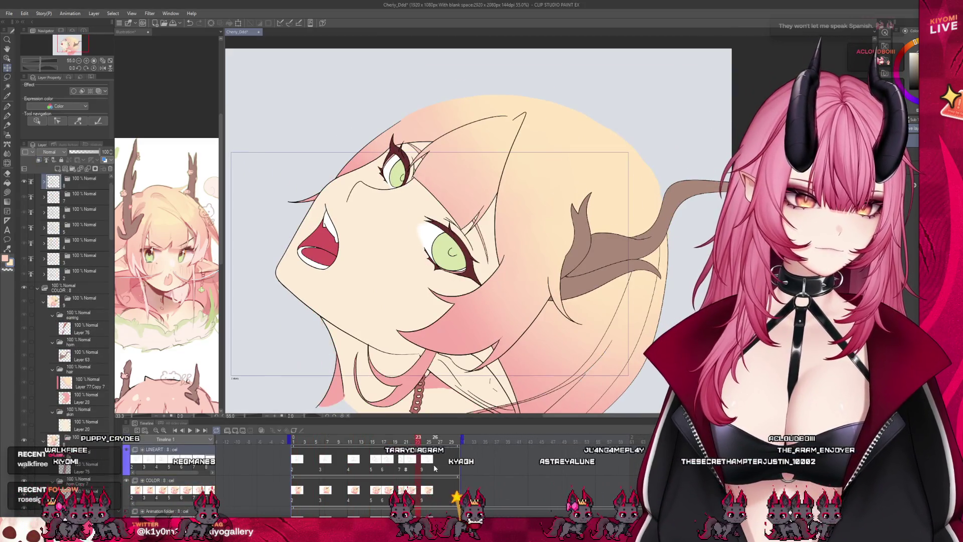
left_click(295, 441)
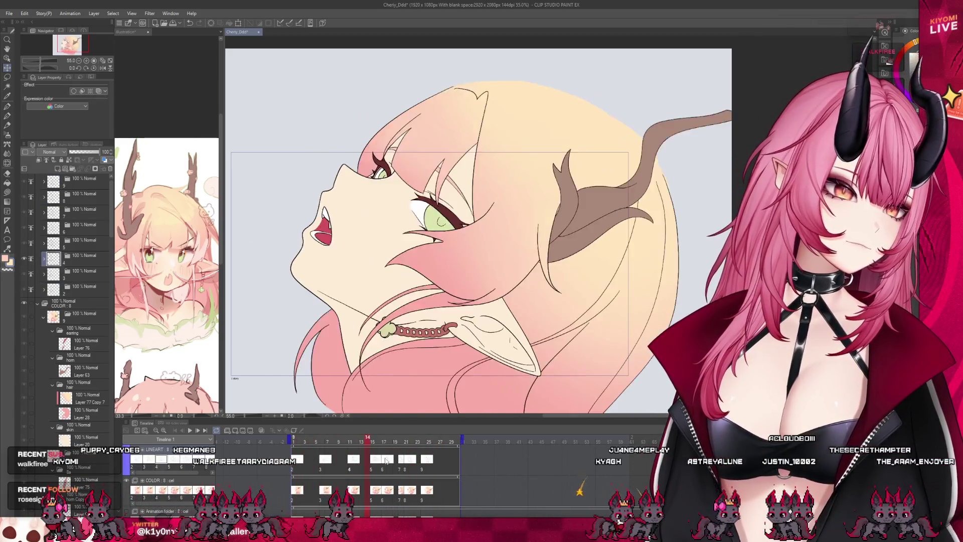
left_click(294, 461)
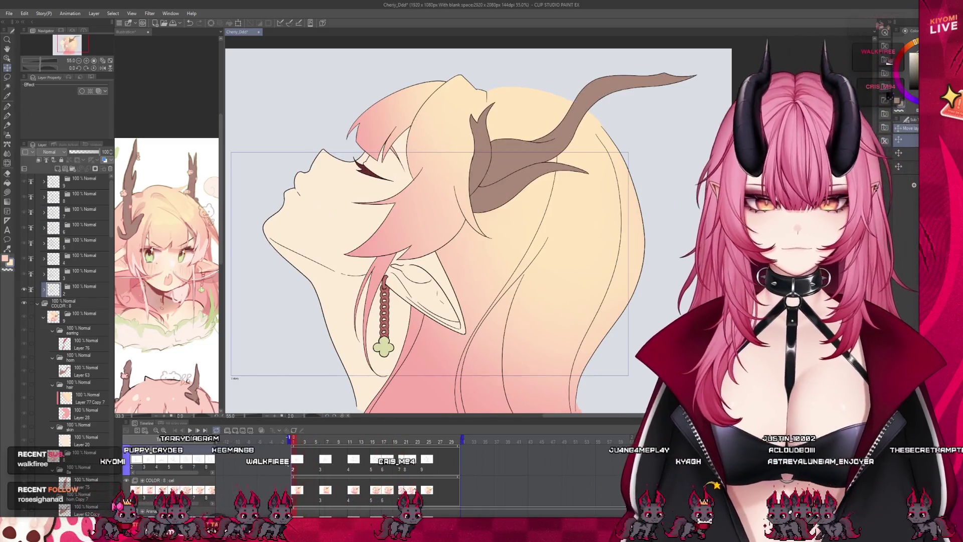
scroll(108, 314, "down", 2)
scroll(107, 310, "down", 10)
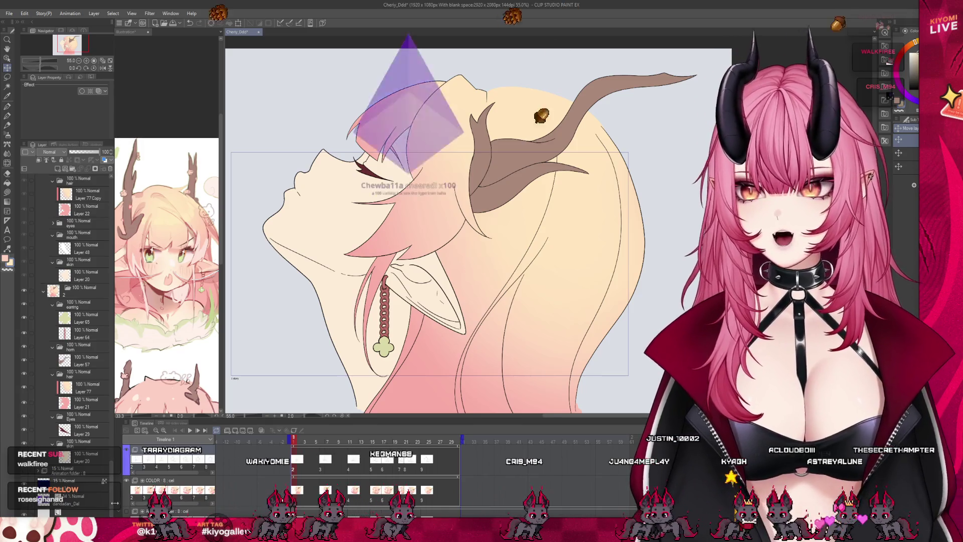
Step: Add an empty Layer 78 above hair gradient Layer 77, then glance at the reference document
left_click(83, 387)
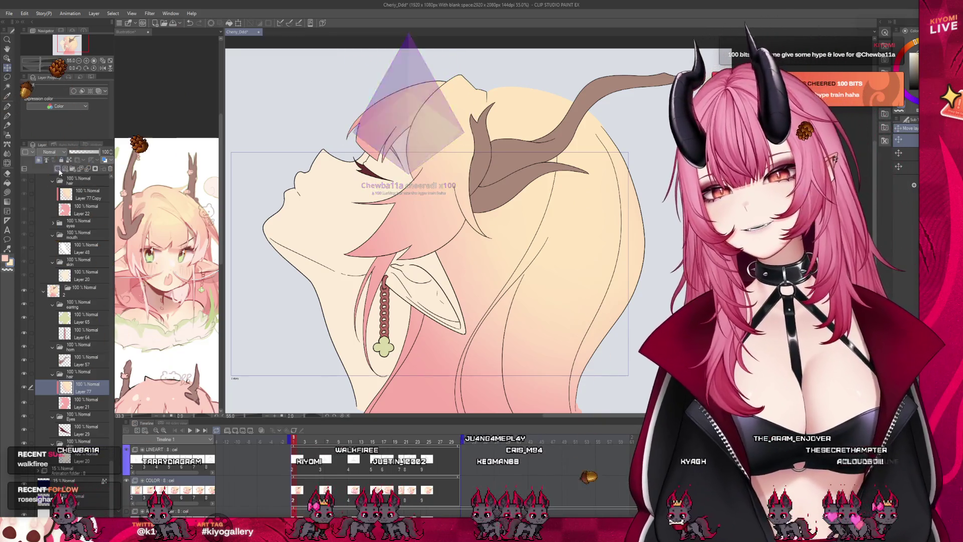
left_click(58, 168)
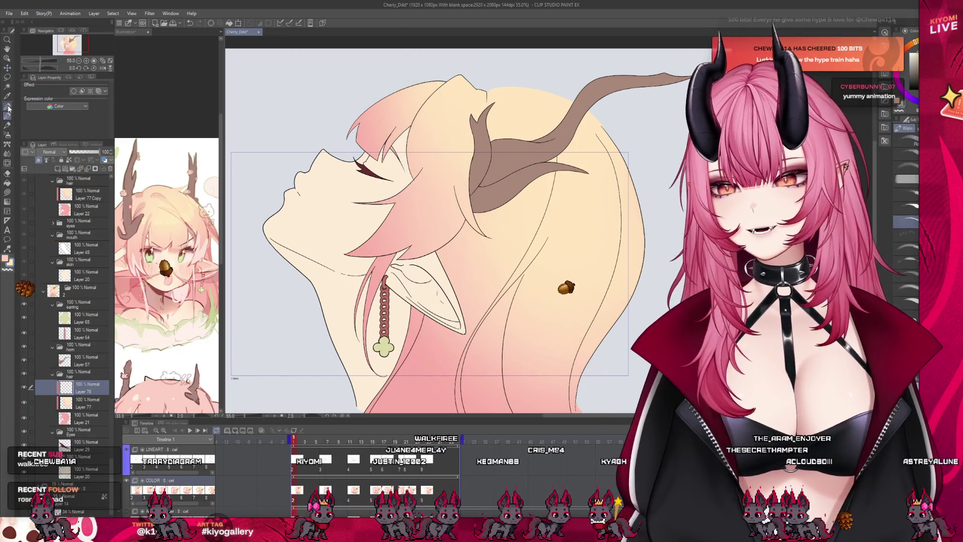
left_click(199, 259)
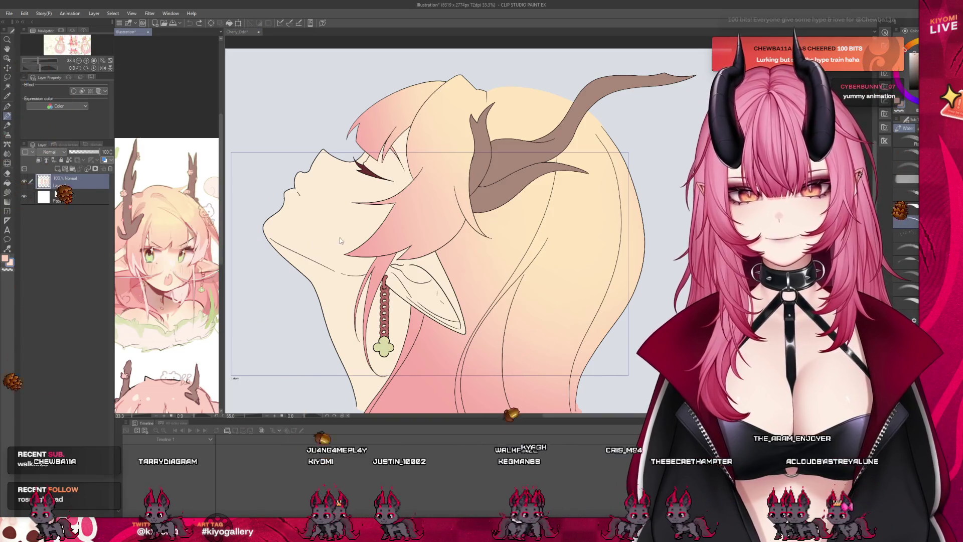
left_click(285, 218)
scroll(95, 360, "down", 5)
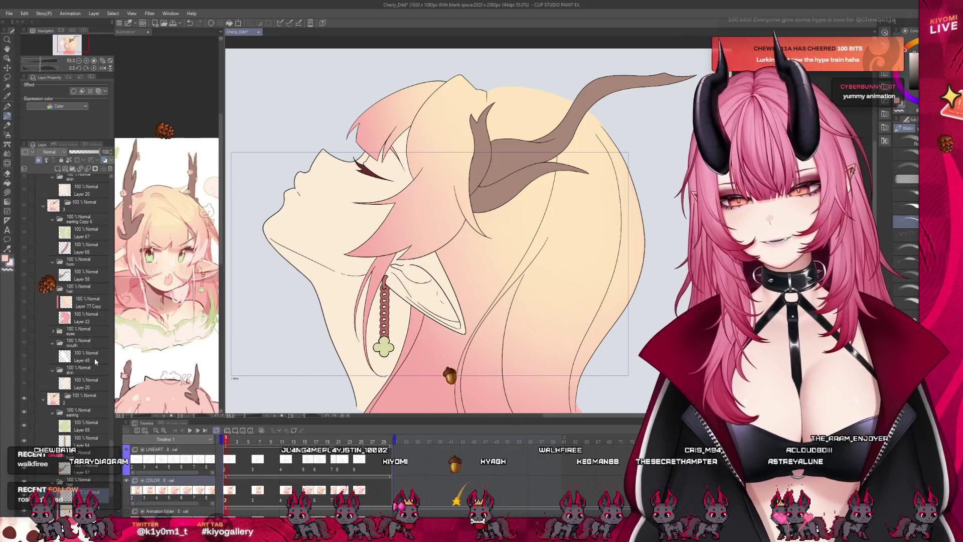
scroll(96, 359, "down", 3)
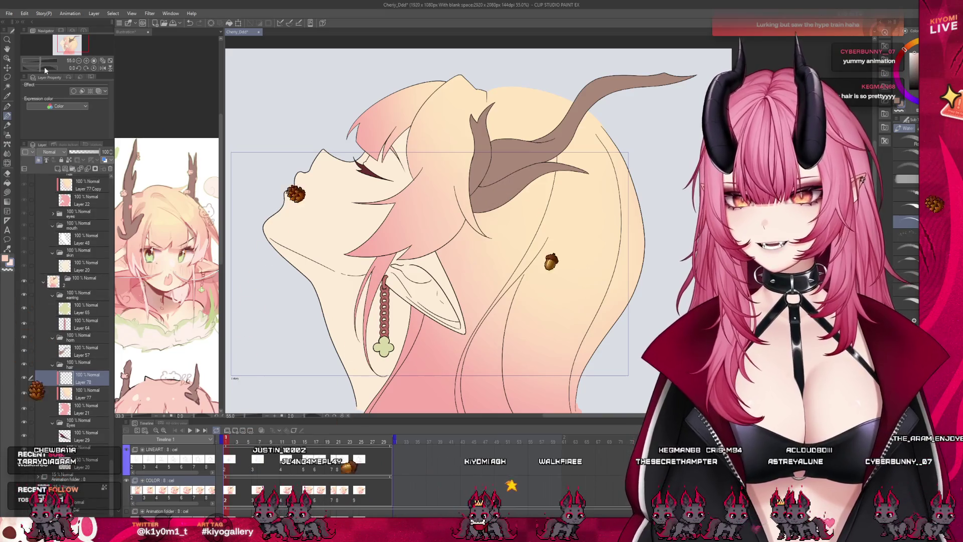
Step: Airbrush pale pink highlights onto the hair locks past her ear on Layer 78
scroll(413, 185, "up", 2)
scroll(413, 185, "up", 2)
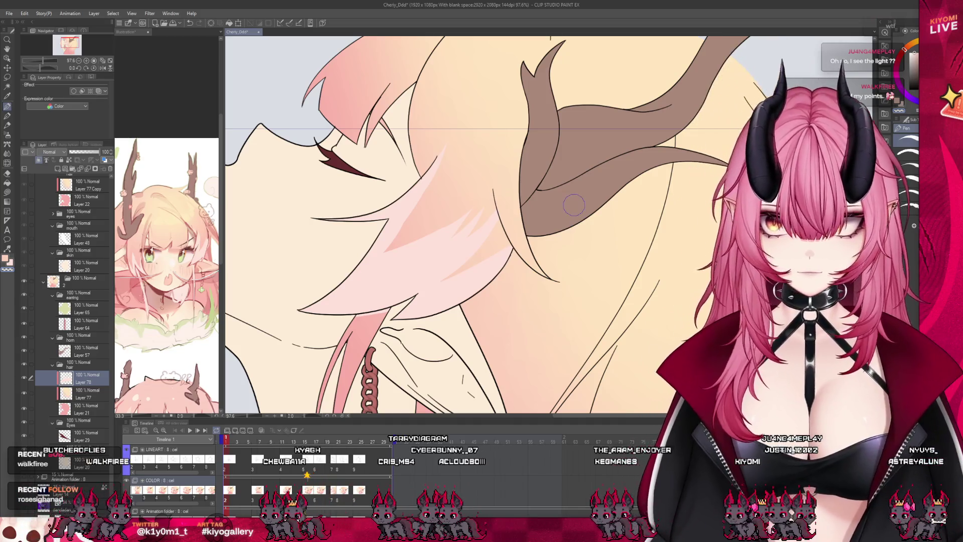
scroll(574, 204, "down", 5)
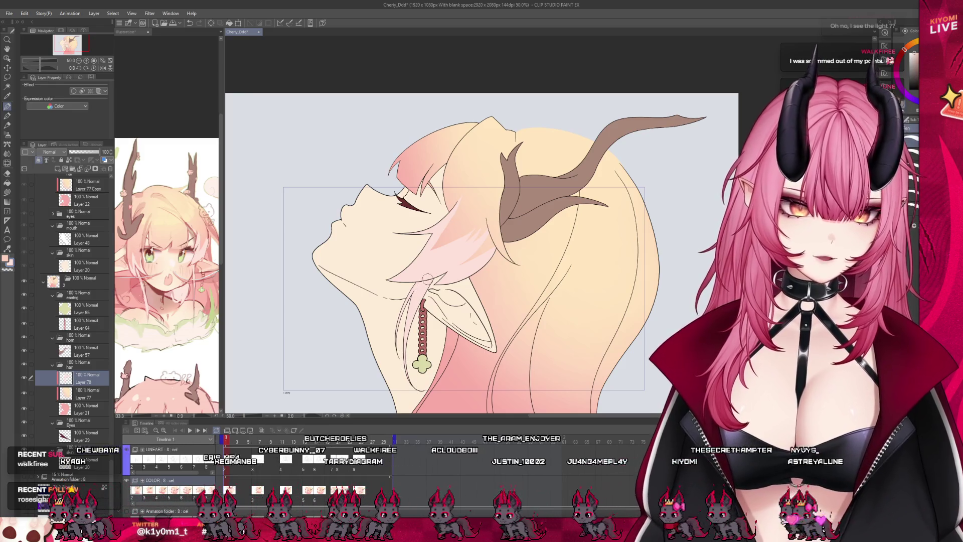
scroll(476, 221, "down", 3)
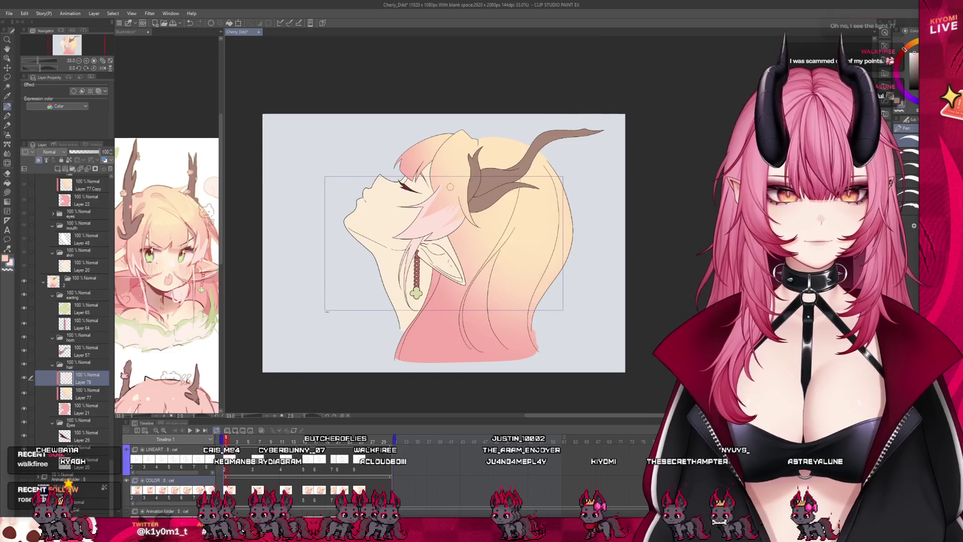
scroll(428, 190, "up", 4)
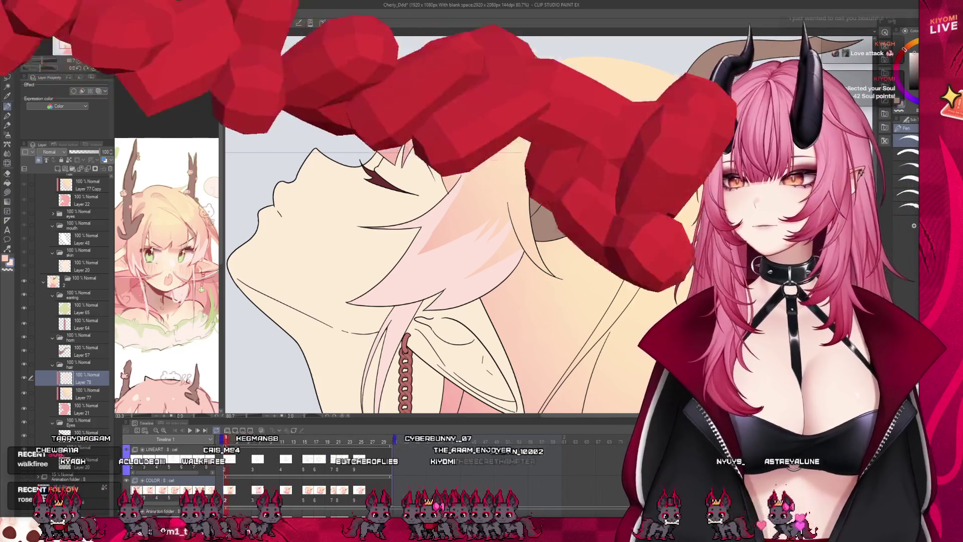
scroll(427, 189, "up", 1)
key("ctrl+Tab")
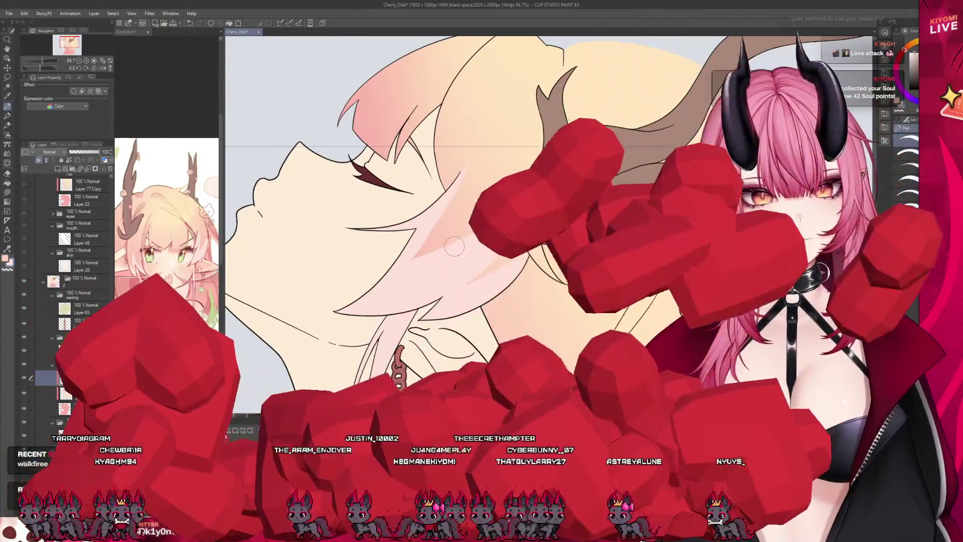
scroll(167, 293, "down", 2)
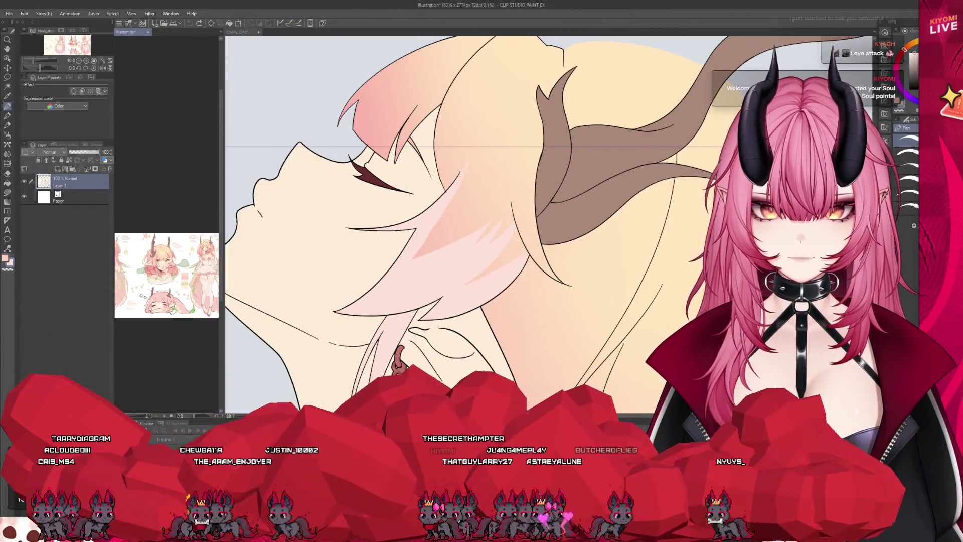
scroll(167, 299, "up", 4)
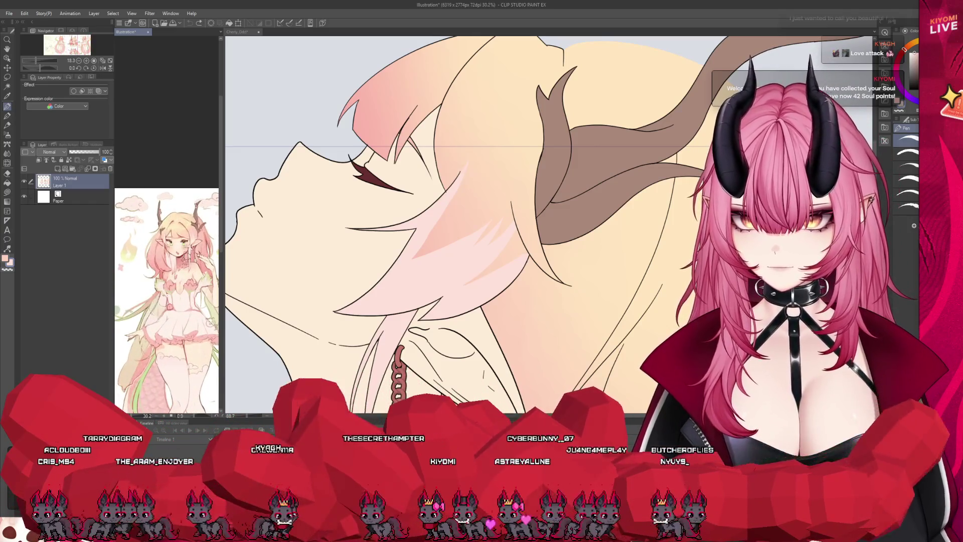
scroll(166, 299, "down", 2)
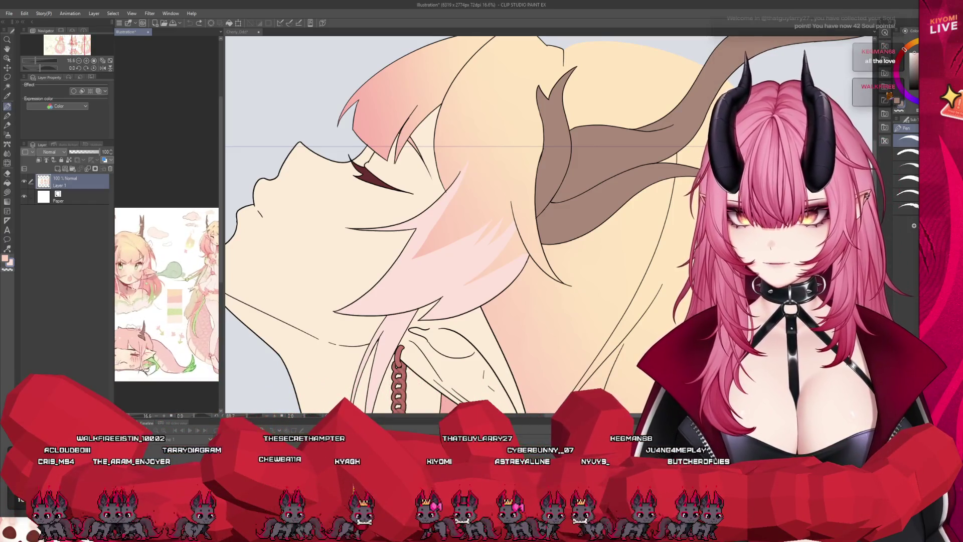
scroll(167, 299, "down", 1)
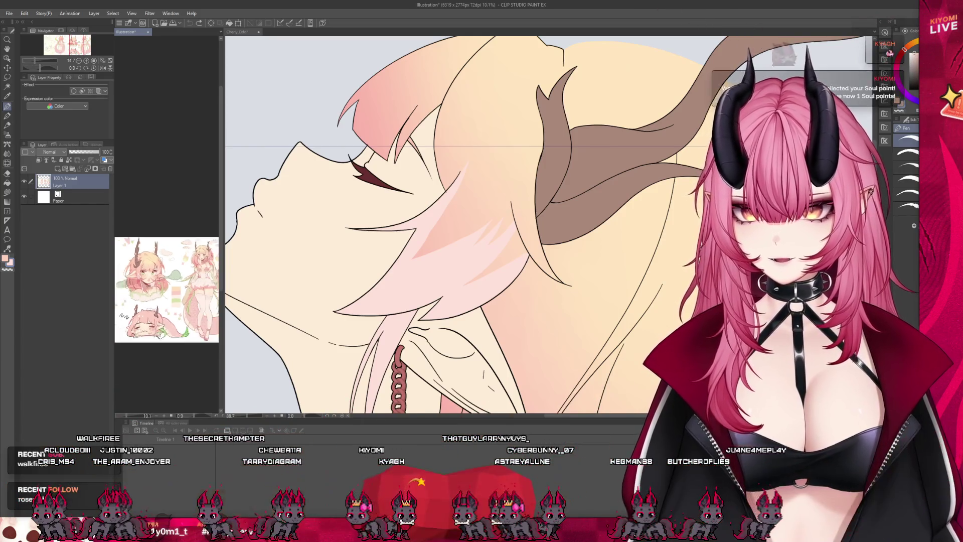
scroll(166, 296, "up", 4)
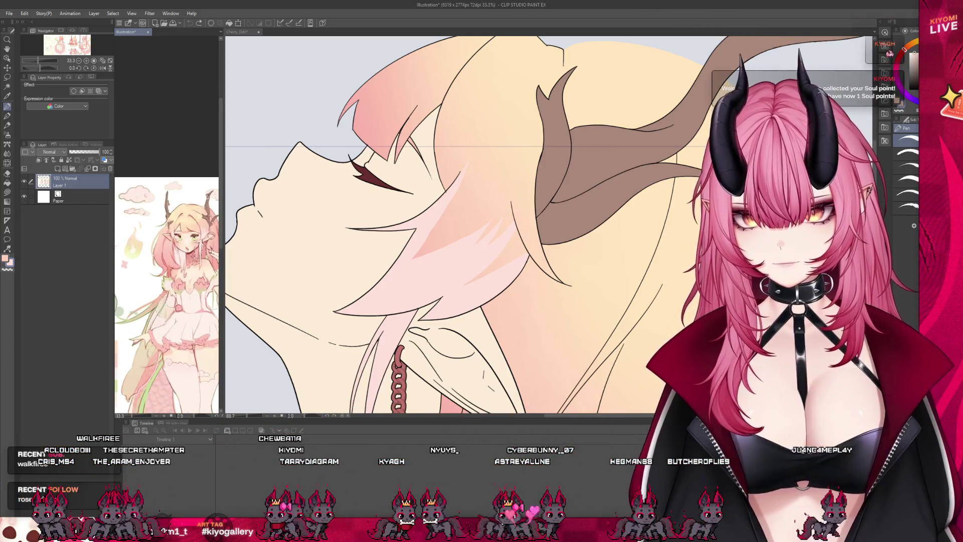
scroll(166, 296, "down", 5)
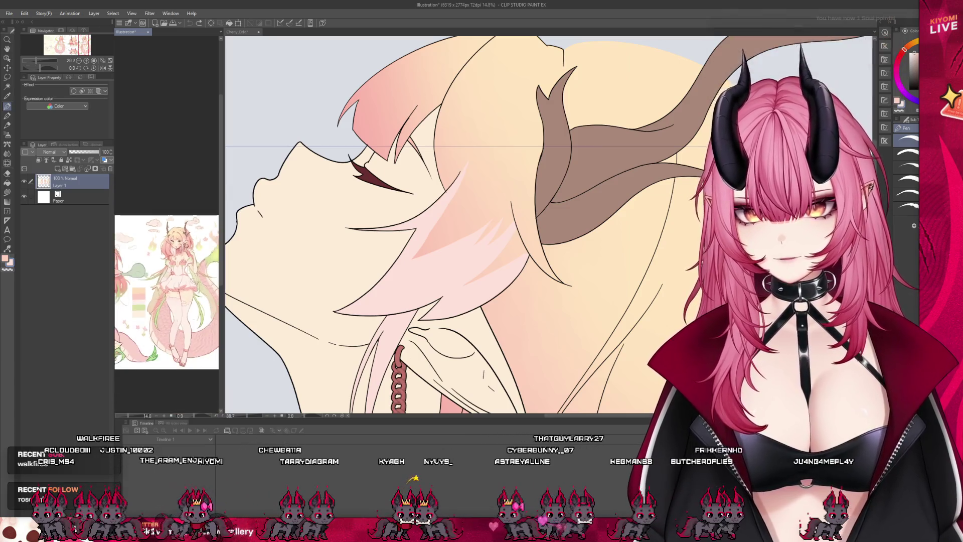
scroll(166, 299, "up", 2)
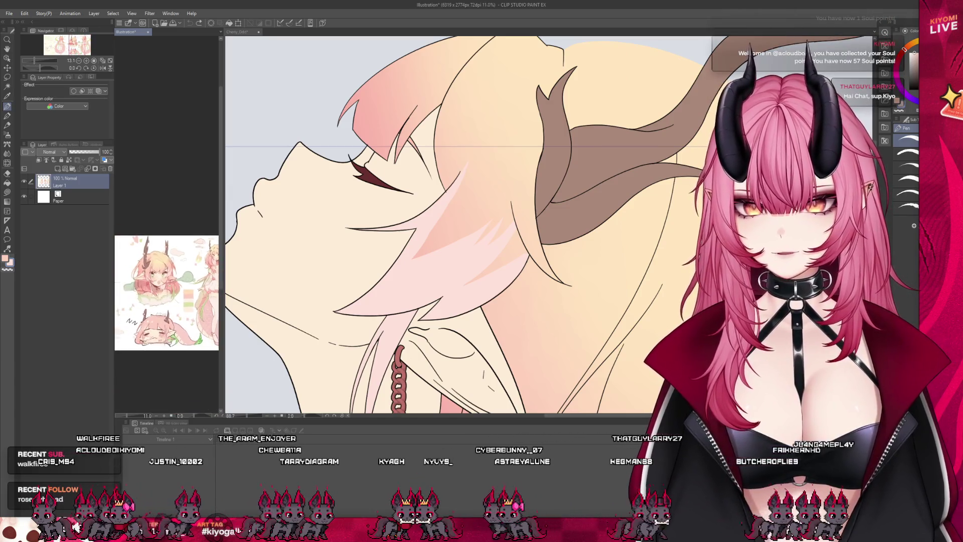
scroll(166, 299, "up", 1)
left_click_drag(211, 301, 146, 289)
scroll(187, 270, "up", 5)
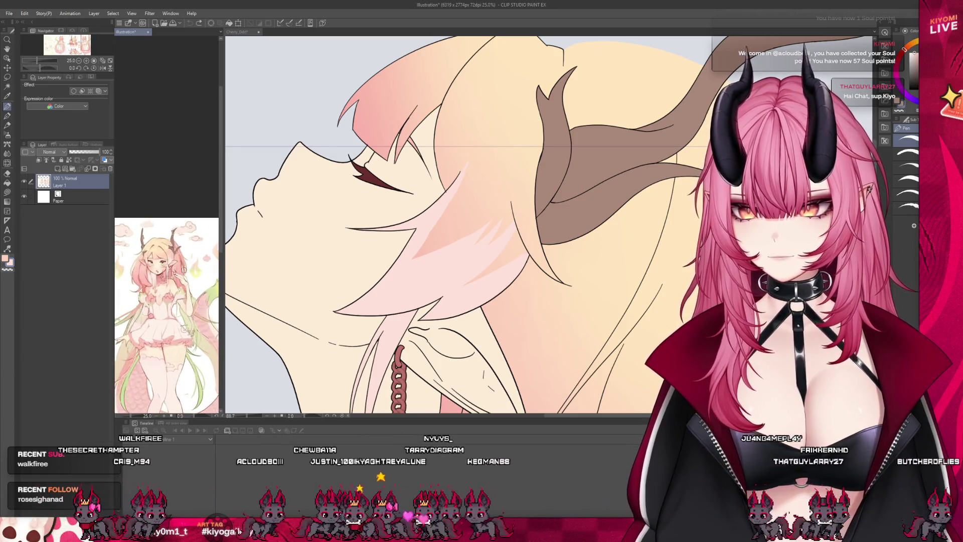
key("ctrl+Tab")
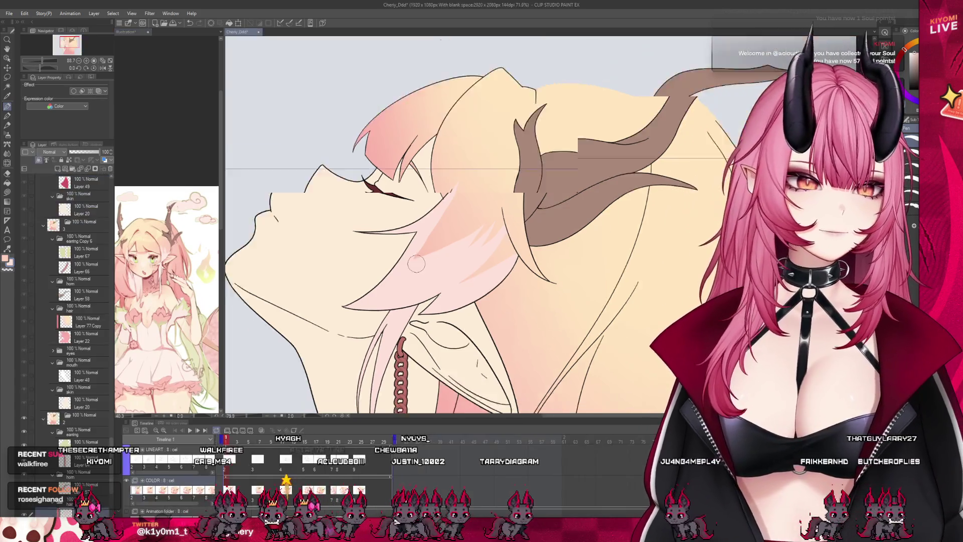
Step: Paste the highlight layer as Layer 78 Copy into this frame's hair folder and zoom to check
scroll(502, 282, "down", 5)
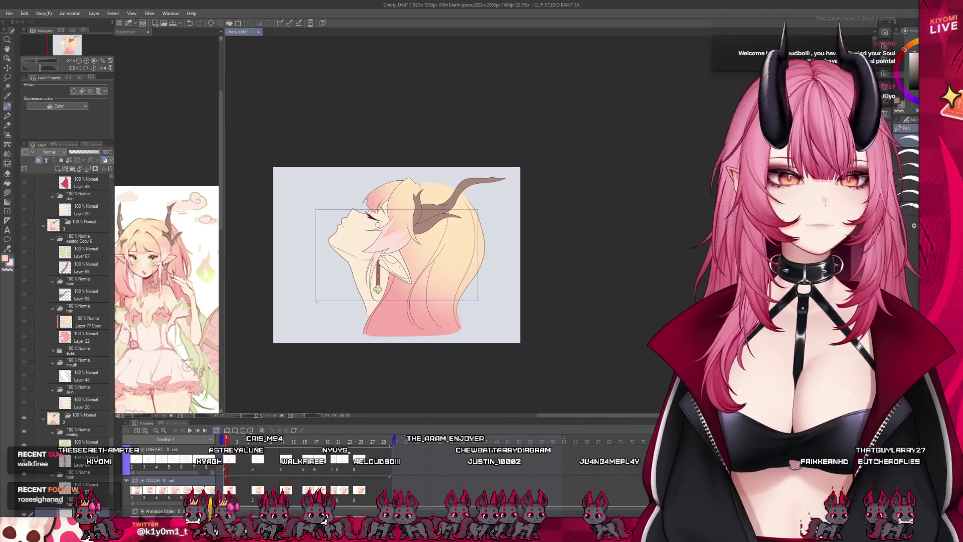
scroll(384, 293, "up", 2)
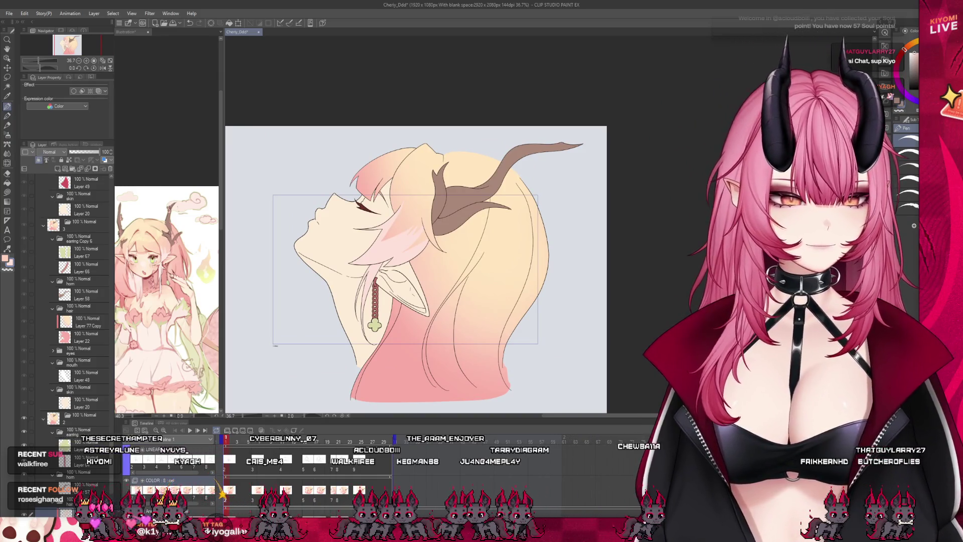
scroll(84, 391, "down", 3)
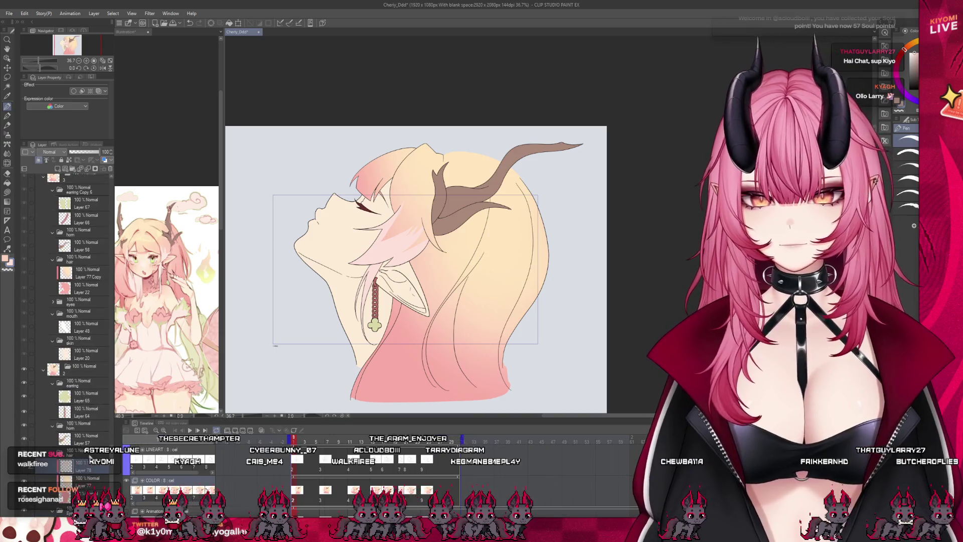
key("ctrl+v")
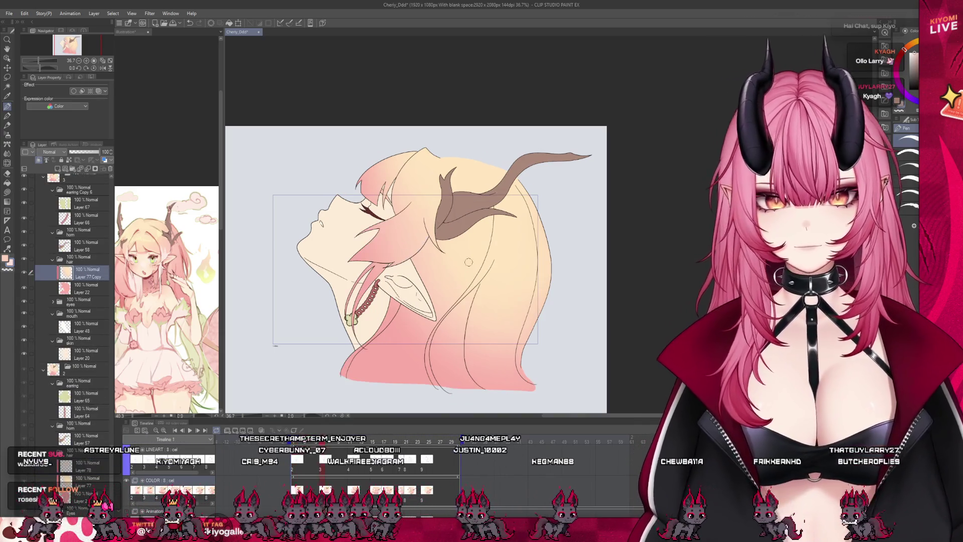
scroll(382, 238, "up", 1)
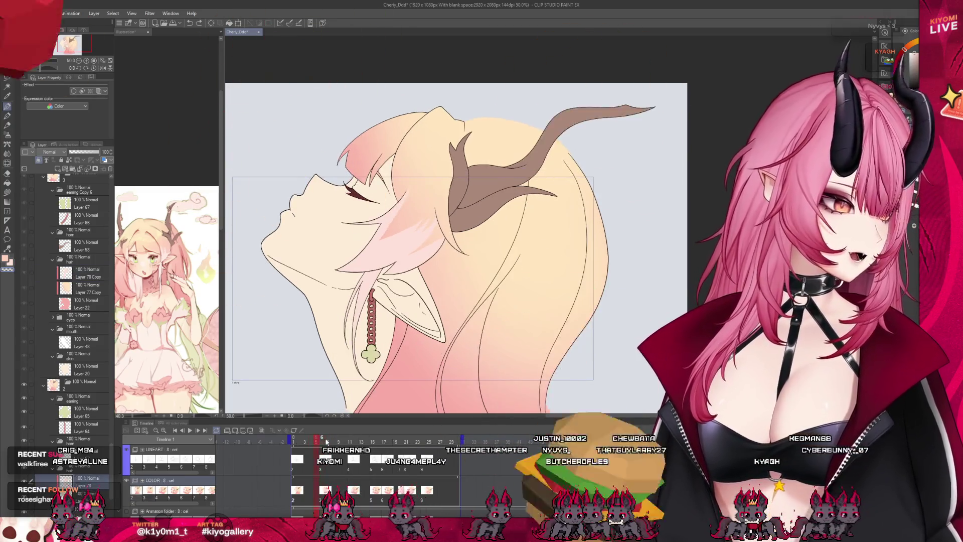
left_click(292, 491)
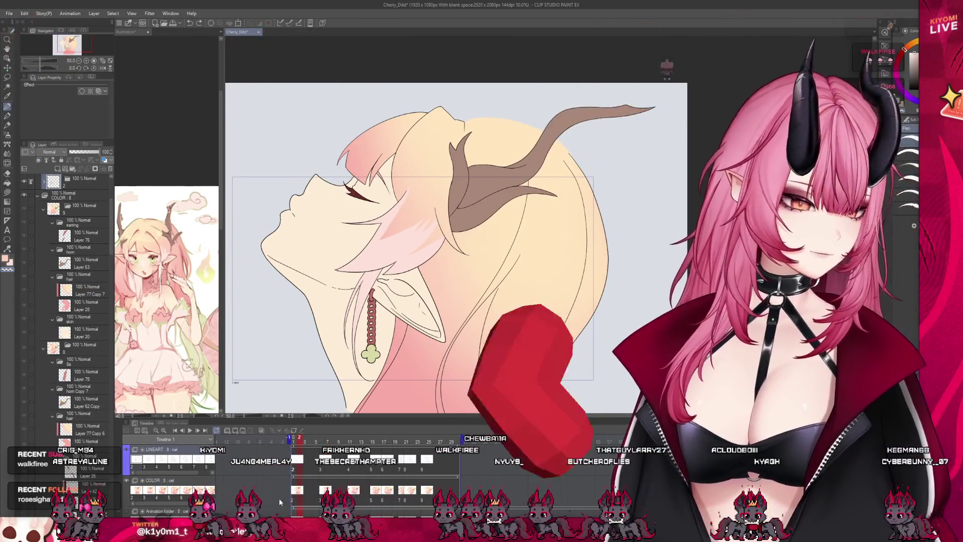
Step: Zoom in on the earlier frame's pink hair highlight streaks, then zoom back out
scroll(364, 229, "up", 1)
scroll(364, 230, "up", 3)
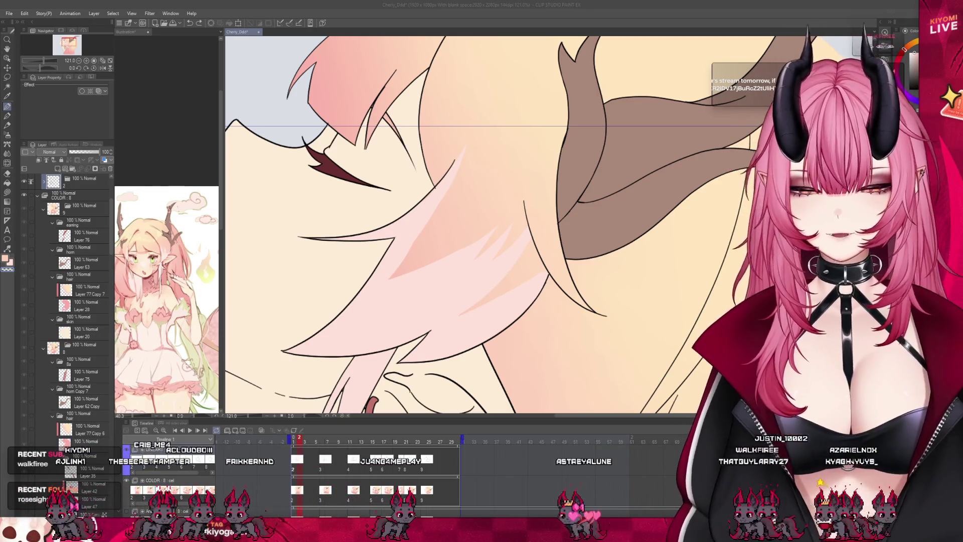
scroll(437, 226, "down", 5)
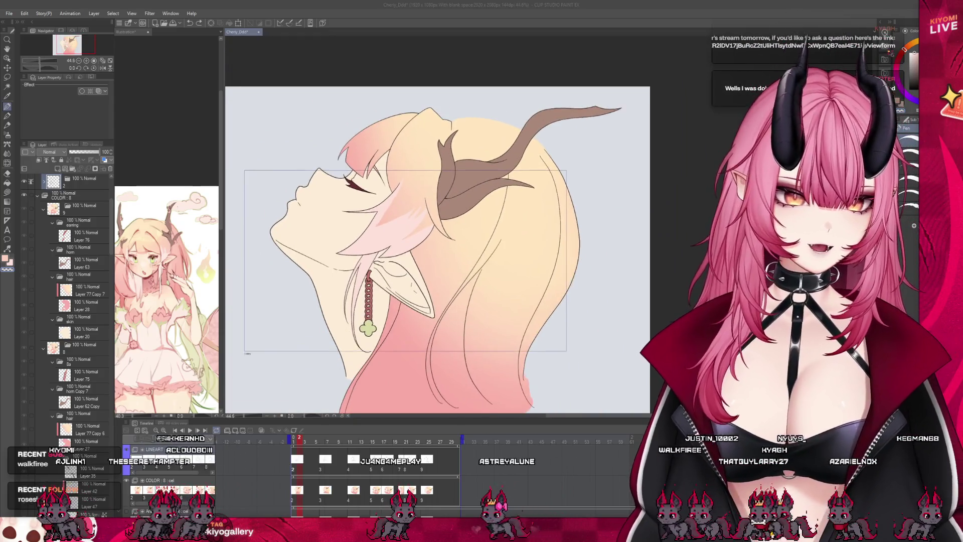
Step: Scrub the timeline from frame 9 back to frame 7, then settle on open-eyed frame 11
scroll(380, 214, "up", 1)
left_click(337, 443)
mouse_move(336, 444)
left_mouse_down()
mouse_move(347, 443)
mouse_move(329, 455)
mouse_move(342, 454)
mouse_move(327, 455)
left_mouse_up()
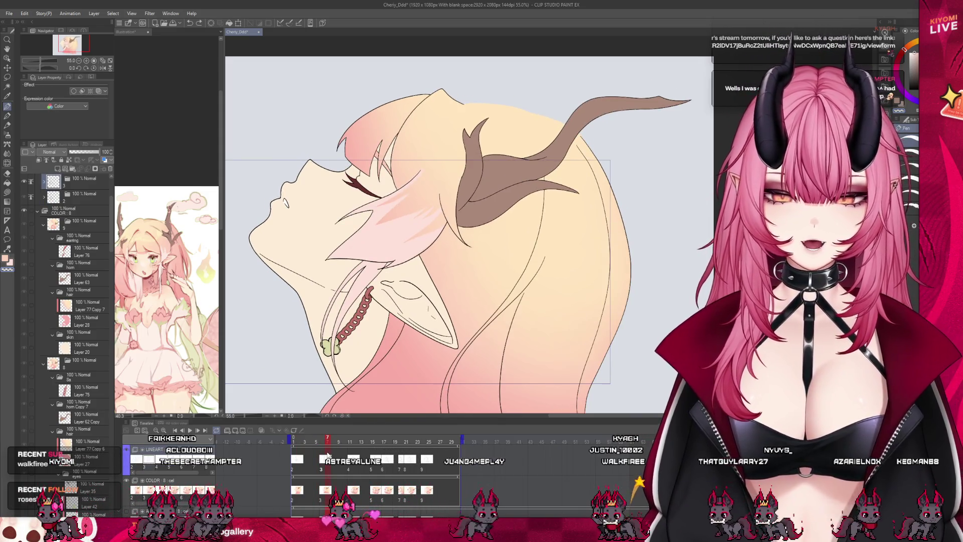
left_click(348, 466)
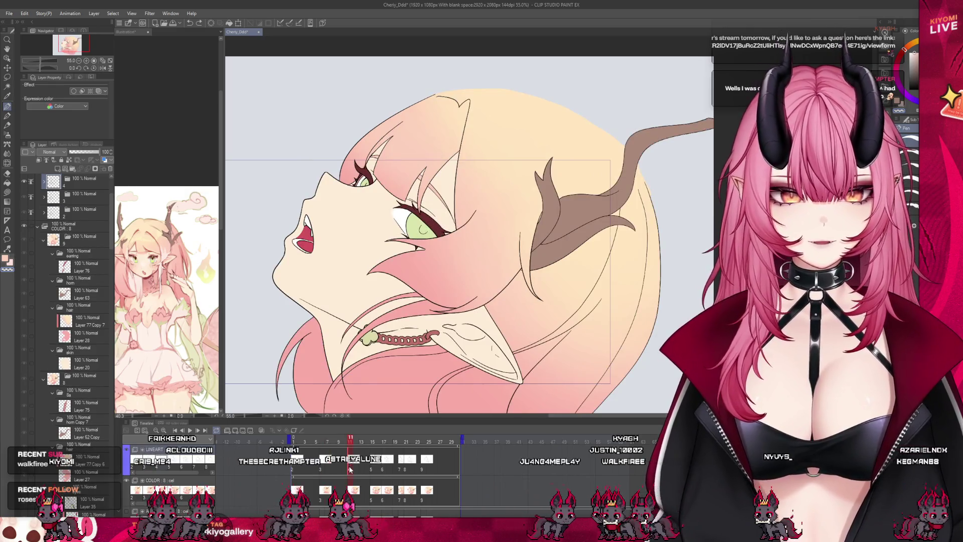
scroll(89, 465, "down", 1)
scroll(89, 465, "down", 5)
key("Left")
key("Left")
key("Left")
key("Right")
key("Right")
key("Right")
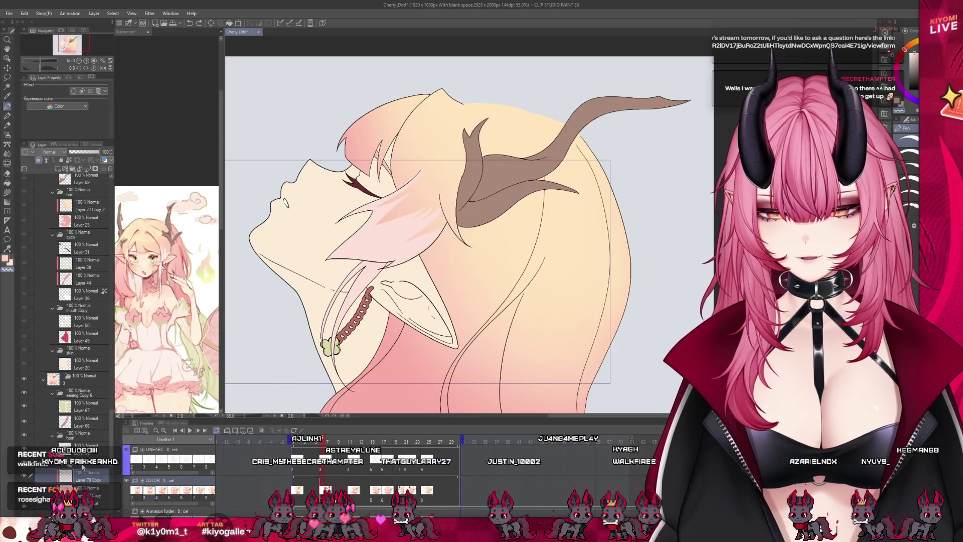
Step: Paste the highlights as Layer 78 Copy 2, shift them right and down, and zoom out to 50%
key("ctrl+v")
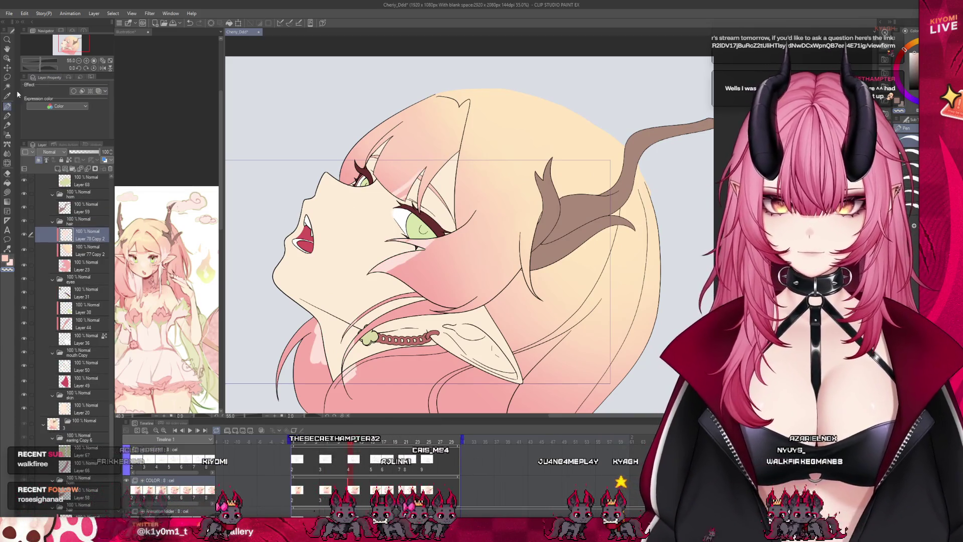
key("k")
left_click_drag(462, 232, 524, 263)
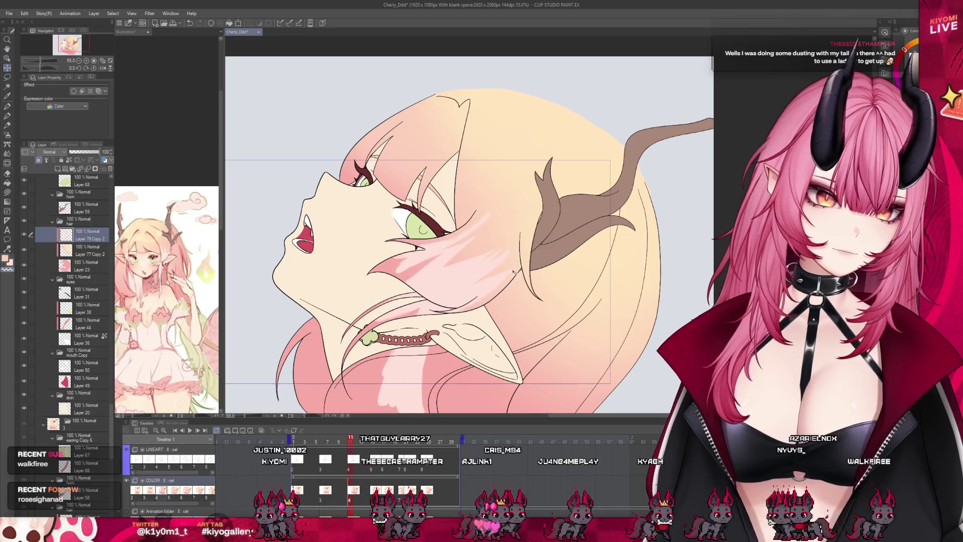
scroll(435, 256, "up", 1)
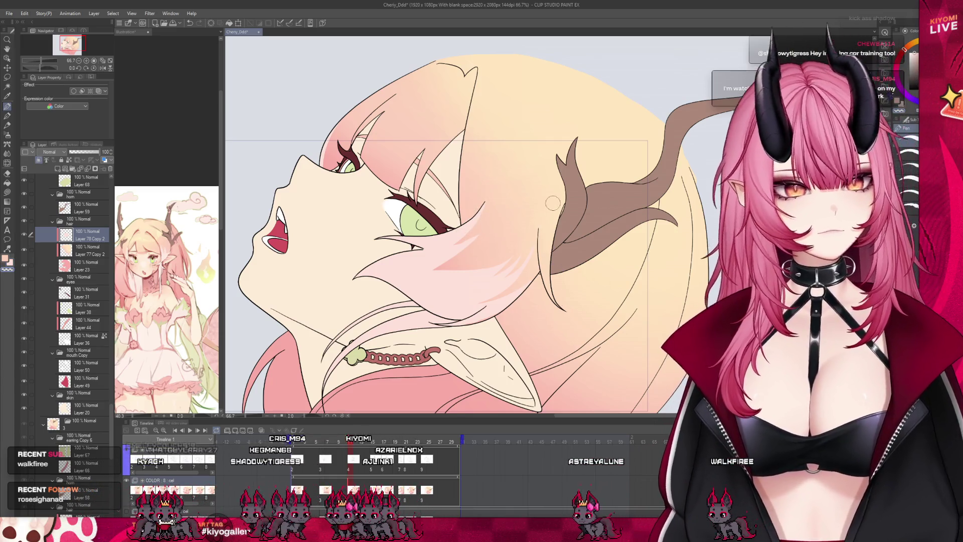
scroll(526, 300, "down", 1)
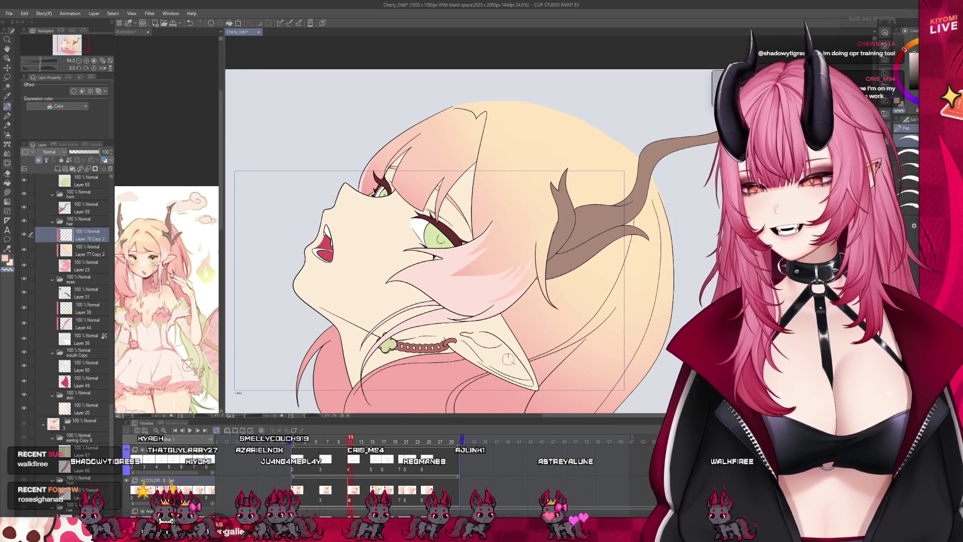
key("ctrl+minus")
scroll(418, 302, "up", 1)
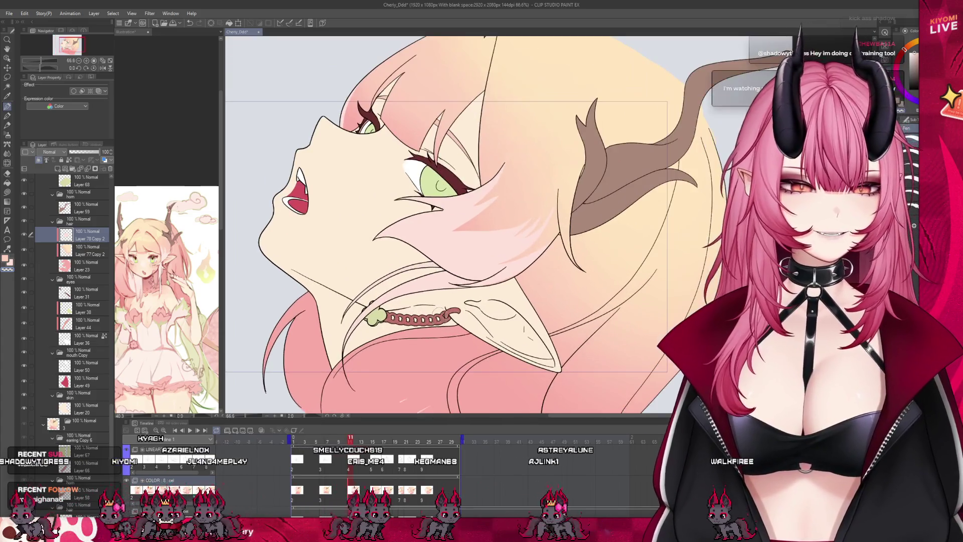
key("ctrl+minus")
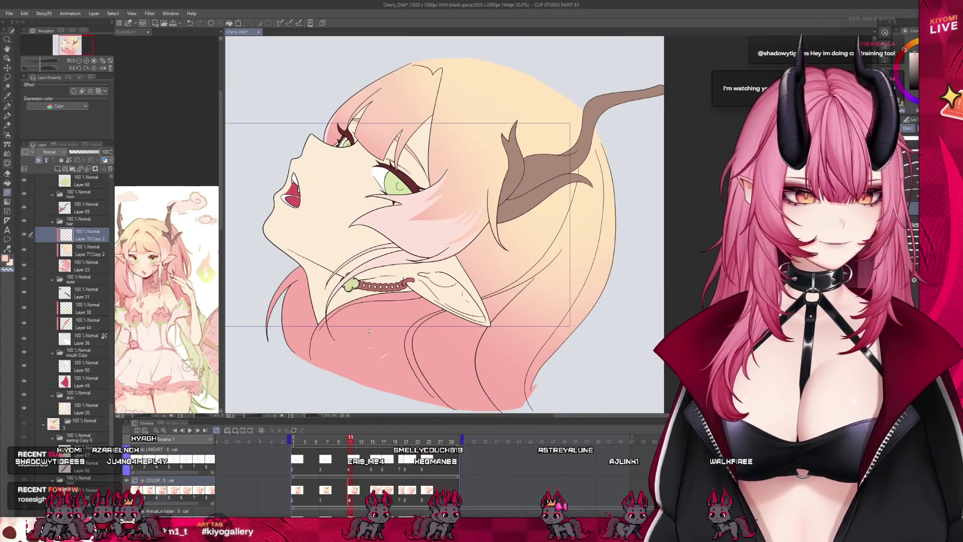
scroll(369, 379, "down", 1)
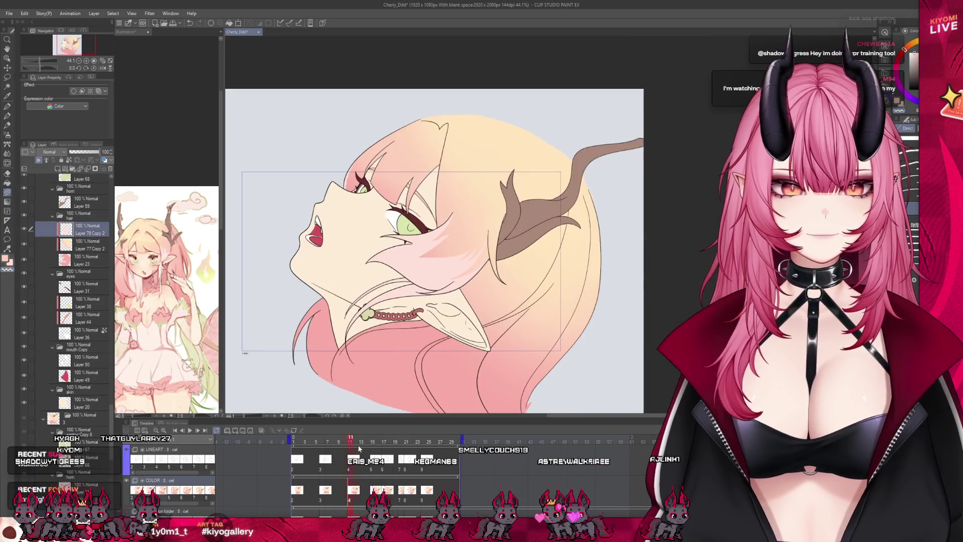
key("ctrl+Tab")
scroll(155, 298, "down", 6)
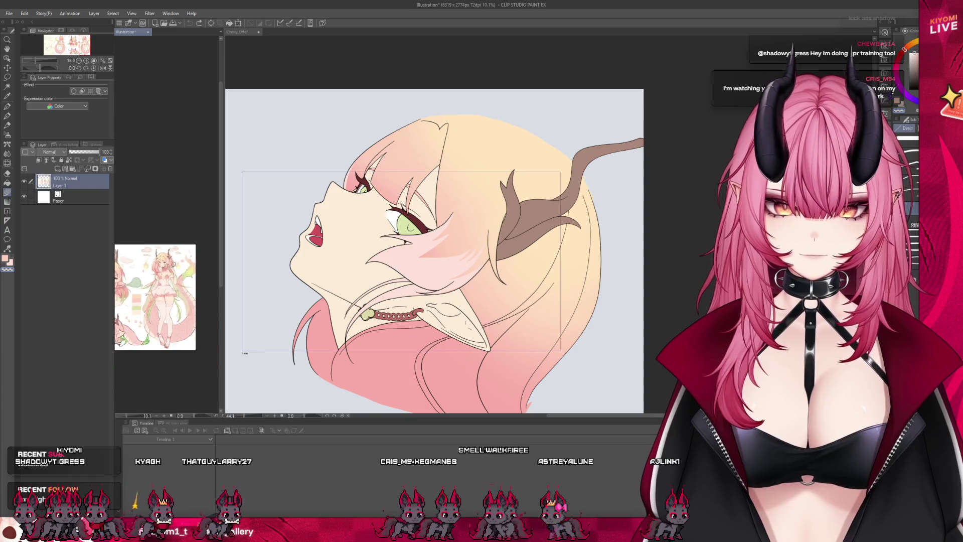
Step: Widen and zoom around the reference sheet pane, then reactivate the animation and shrink the reference pane
scroll(160, 293, "up", 3)
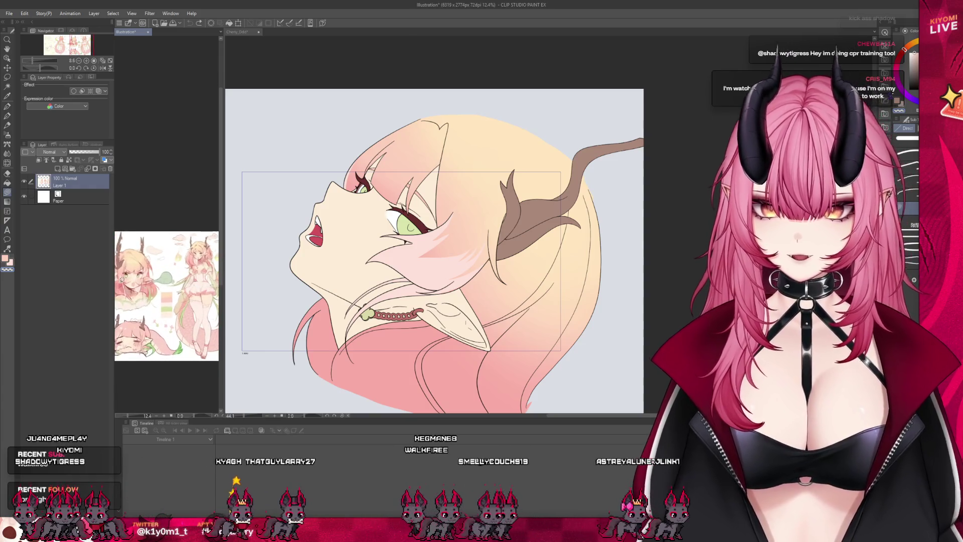
left_click_drag(224, 264, 441, 265)
scroll(230, 249, "up", 4)
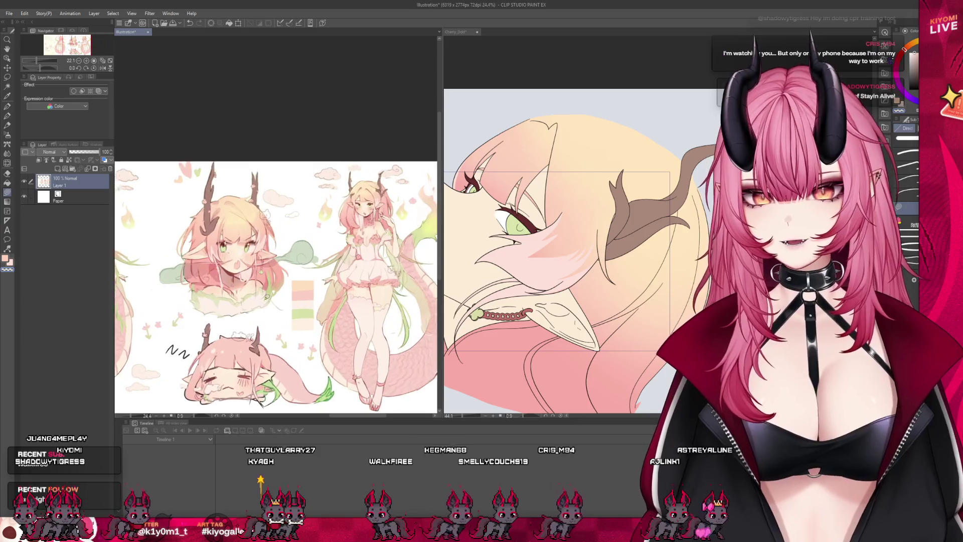
scroll(230, 249, "up", 3)
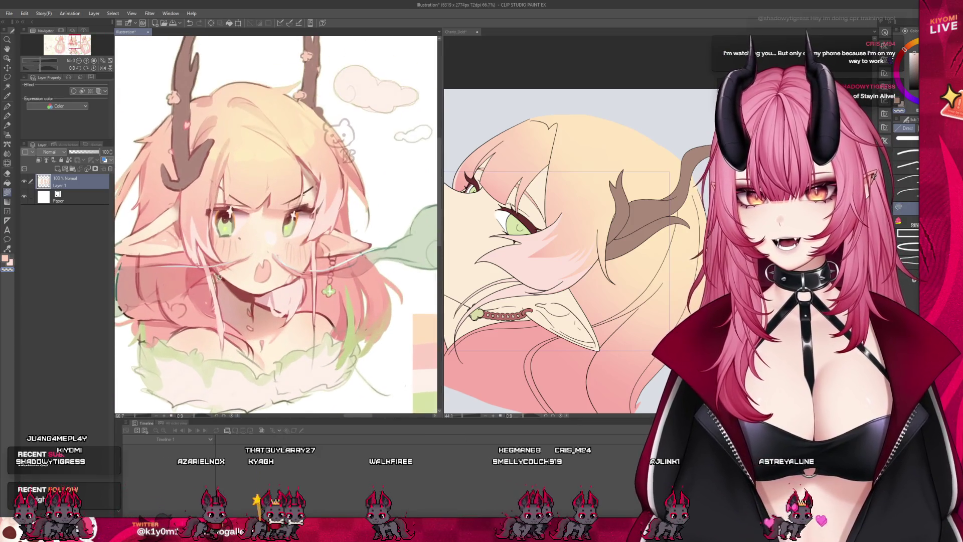
scroll(170, 302, "up", 1)
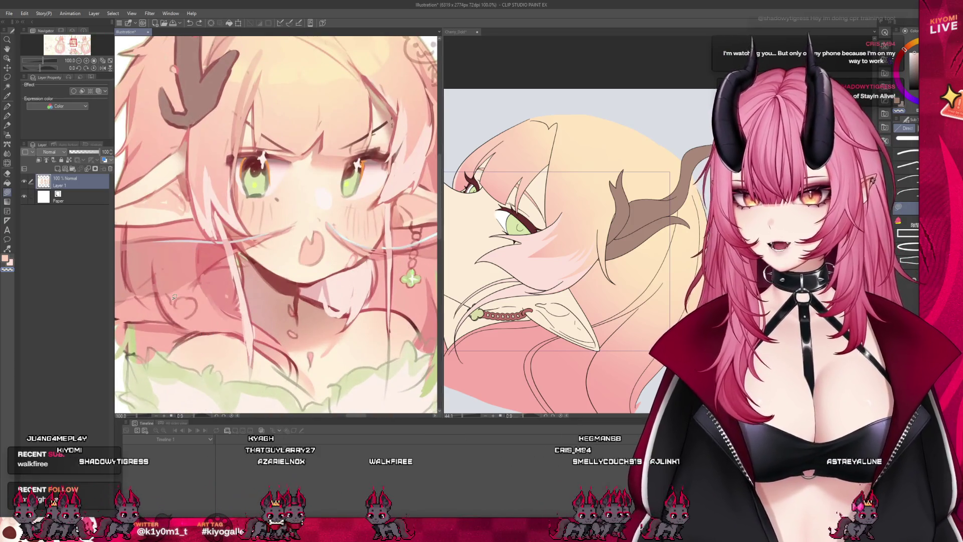
scroll(205, 289, "down", 5)
scroll(346, 256, "up", 4)
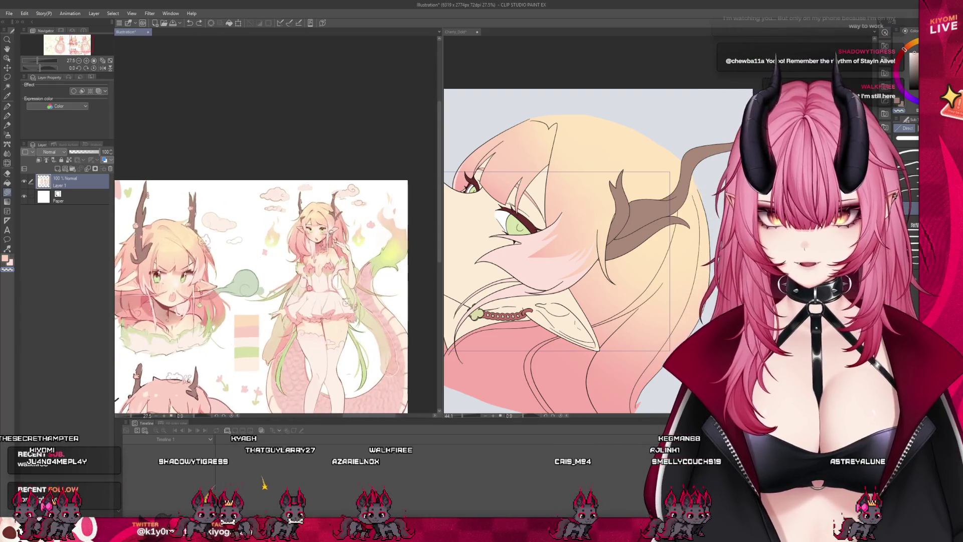
scroll(329, 231, "up", 1)
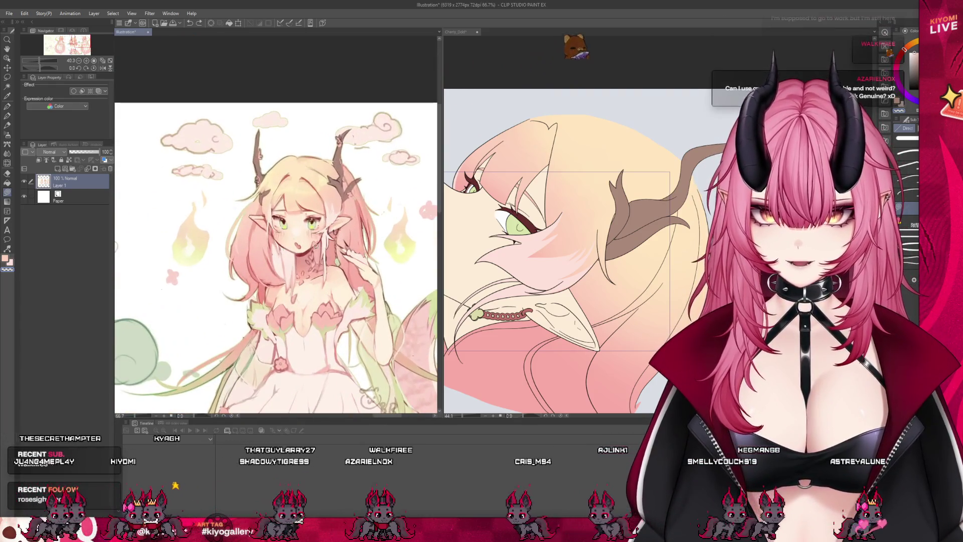
scroll(321, 289, "down", 3)
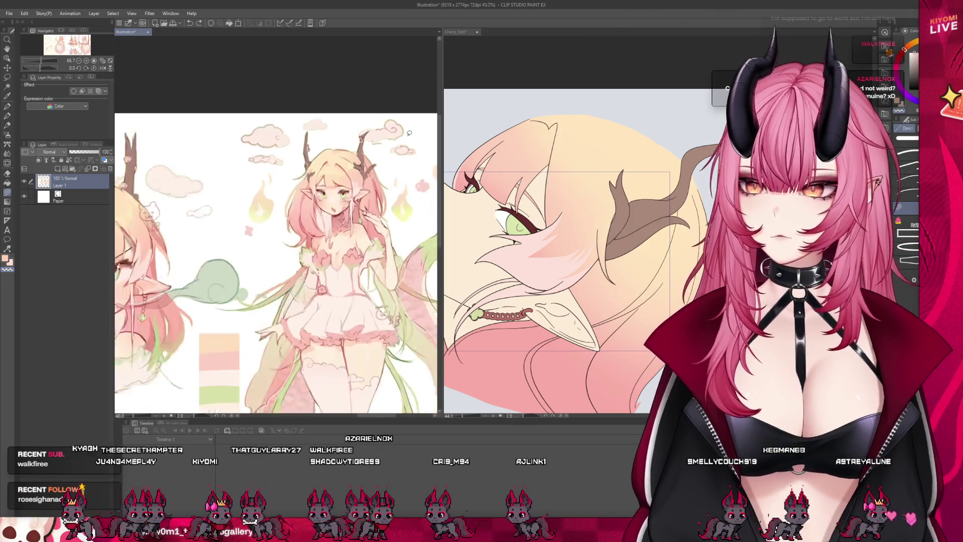
scroll(284, 160, "up", 1)
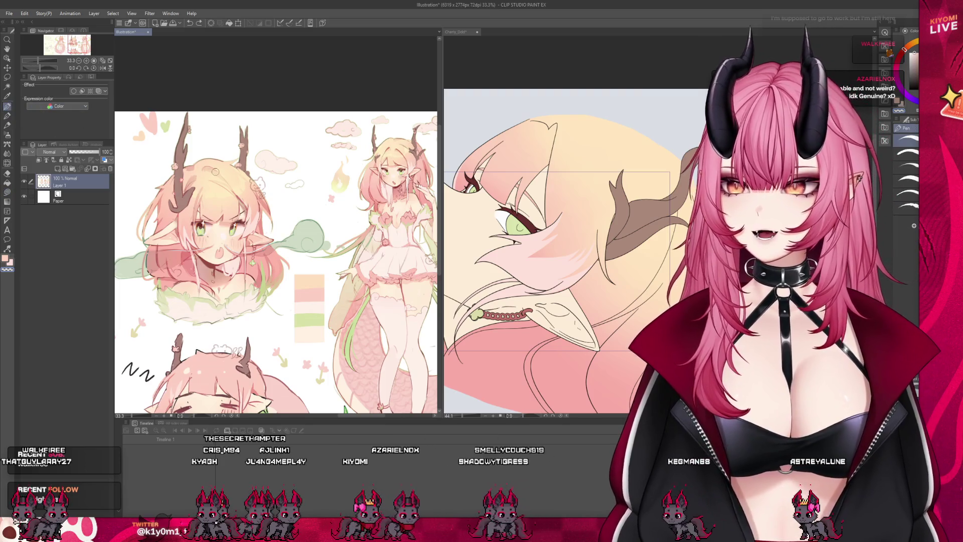
left_click(442, 67)
left_click_drag(442, 63, 182, 62)
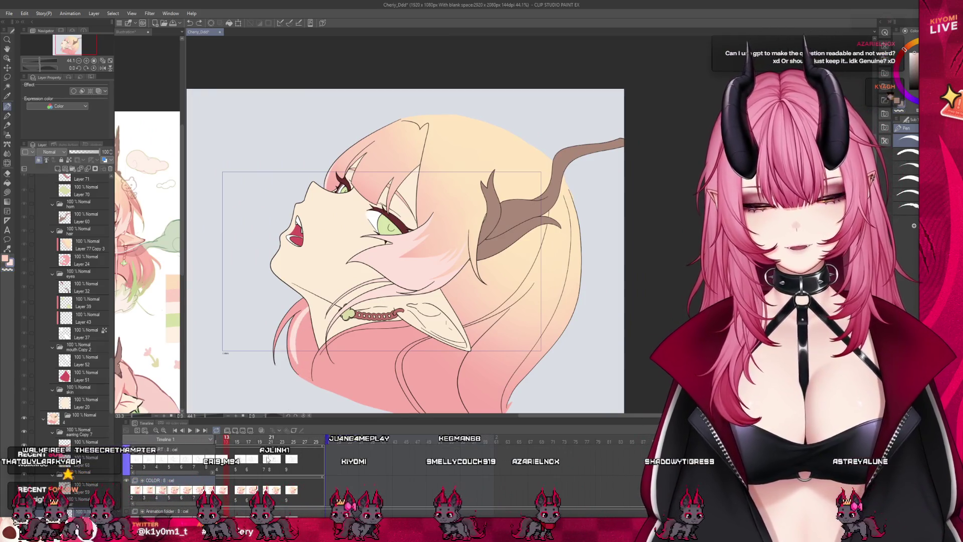
scroll(318, 441, "left", 5)
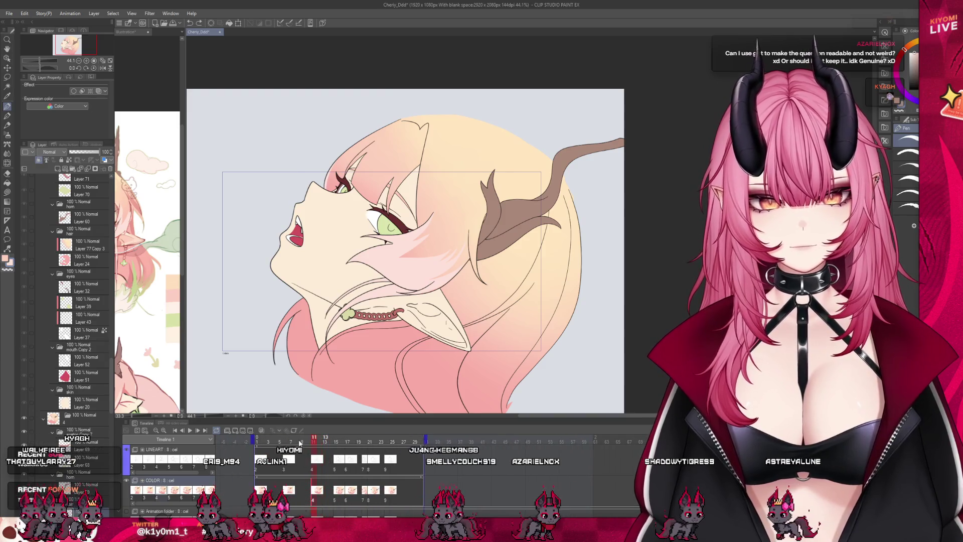
left_click(300, 443)
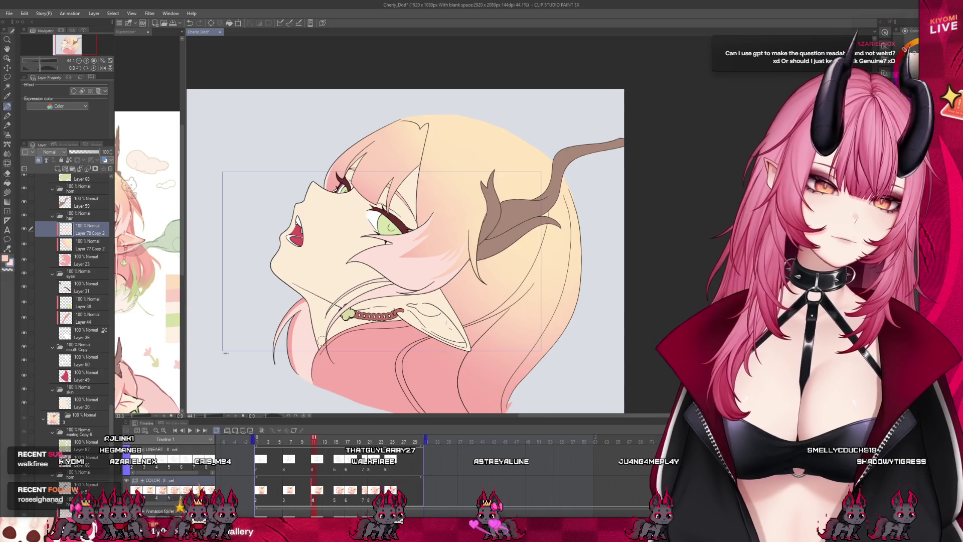
scroll(304, 264, "down", 5)
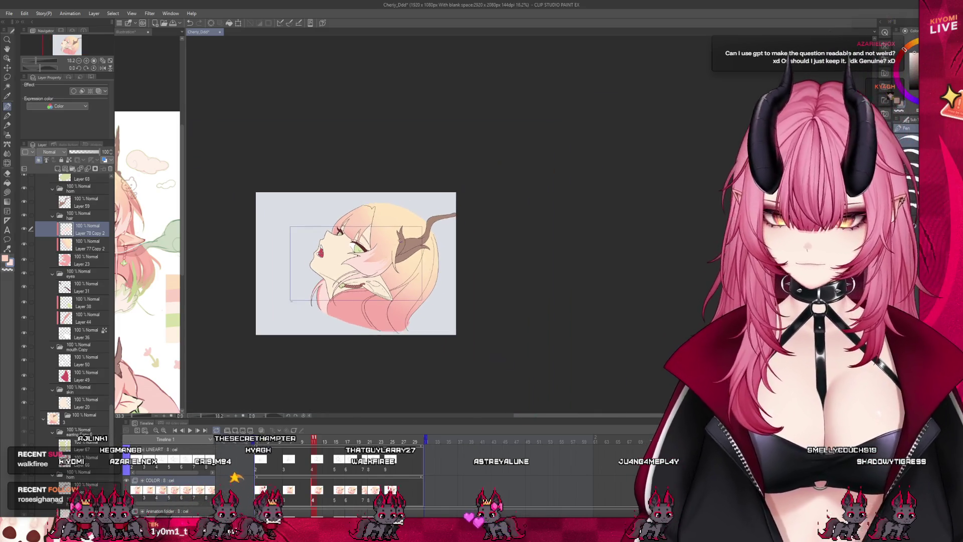
scroll(339, 245, "up", 3)
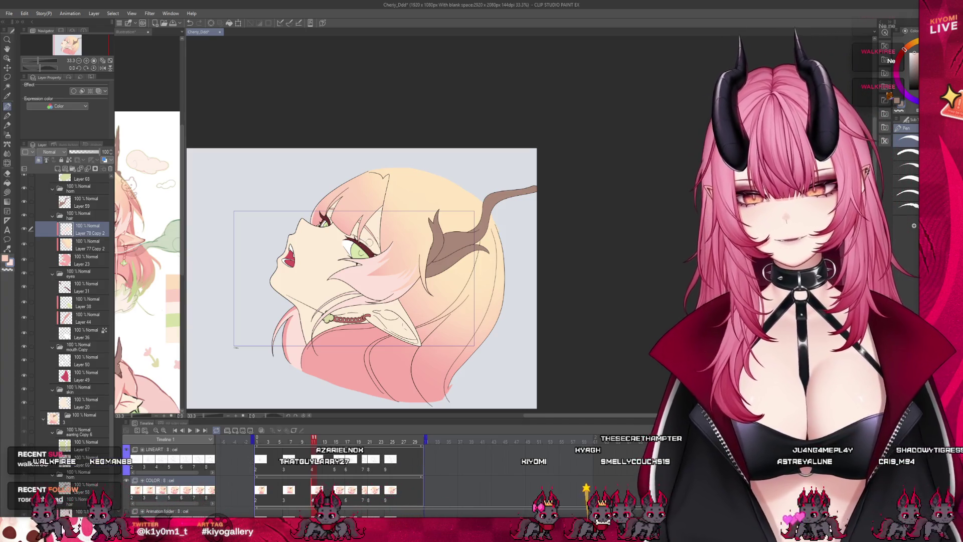
scroll(306, 278, "up", 3)
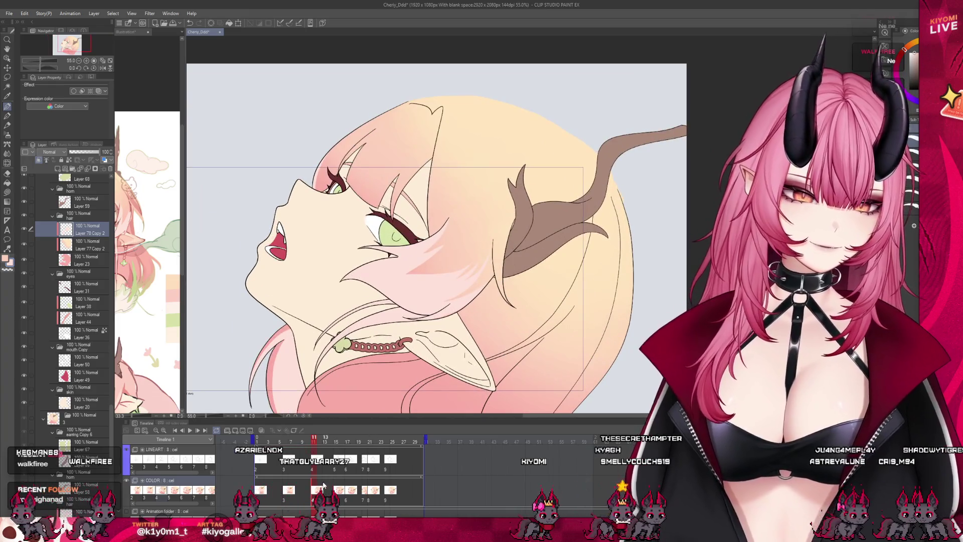
left_click(339, 496)
Step: Add empty Layer 79 above Layer 77 Copy 3 on frame 15, then switch to the reference document
scroll(401, 251, "down", 2)
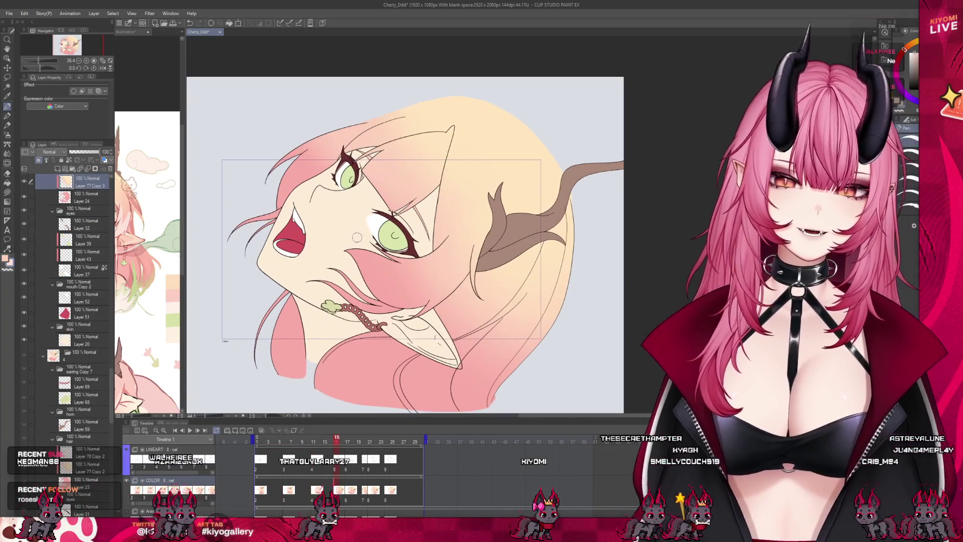
scroll(85, 254, "up", 3)
left_click(58, 169)
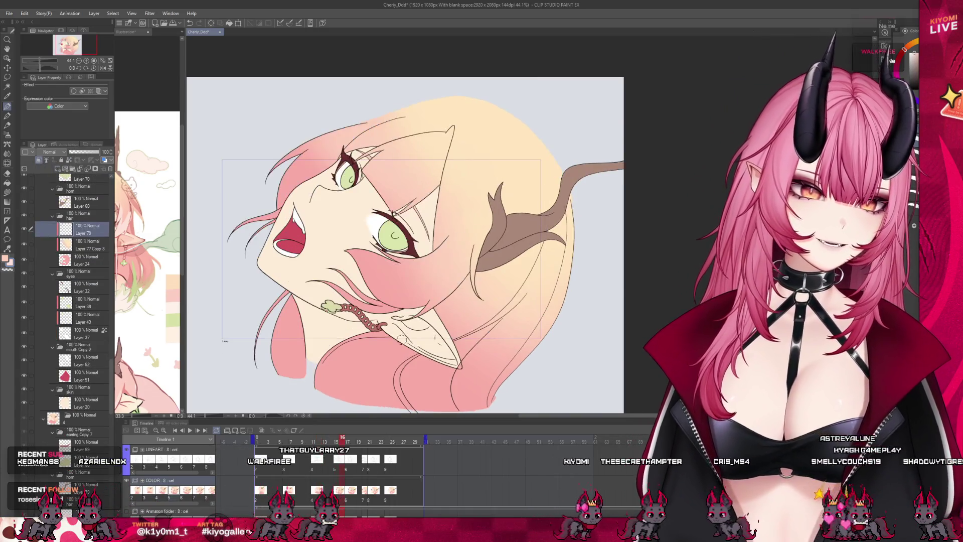
scroll(429, 269, "up", 3)
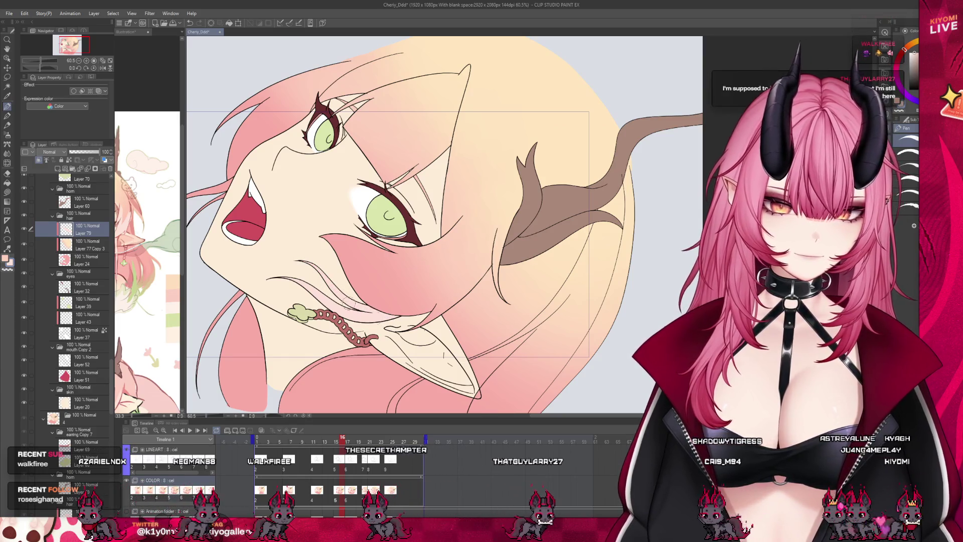
scroll(470, 275, "down", 2)
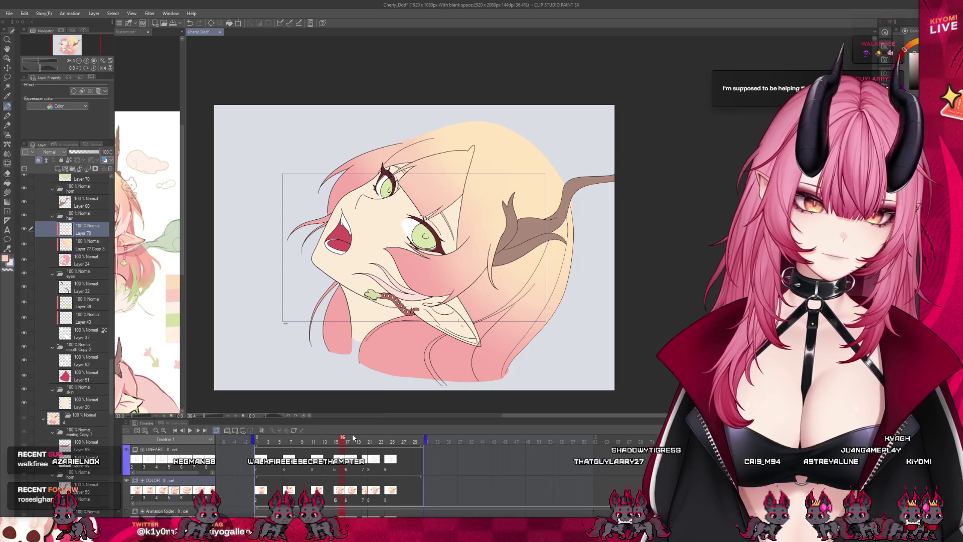
left_click(337, 440)
scroll(341, 245, "up", 1)
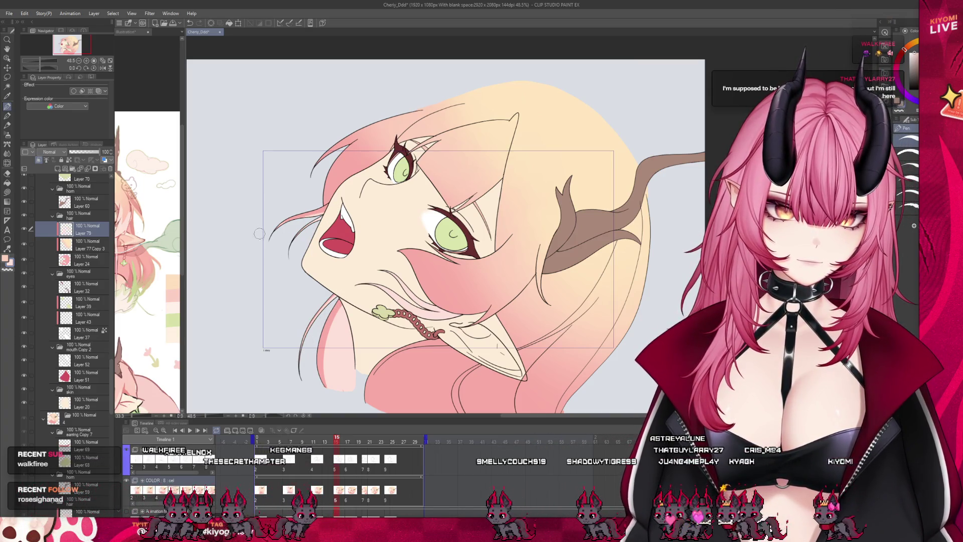
key("ctrl+Tab")
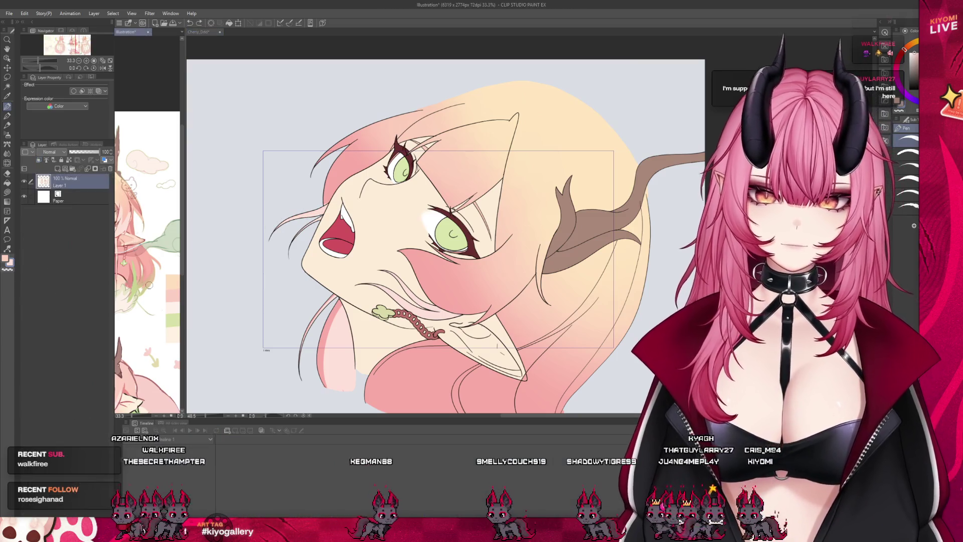
Step: Drag the view splitter right to widen the reference pane, then return to the Cheriy_Ddd document
left_click_drag(185, 249, 302, 251)
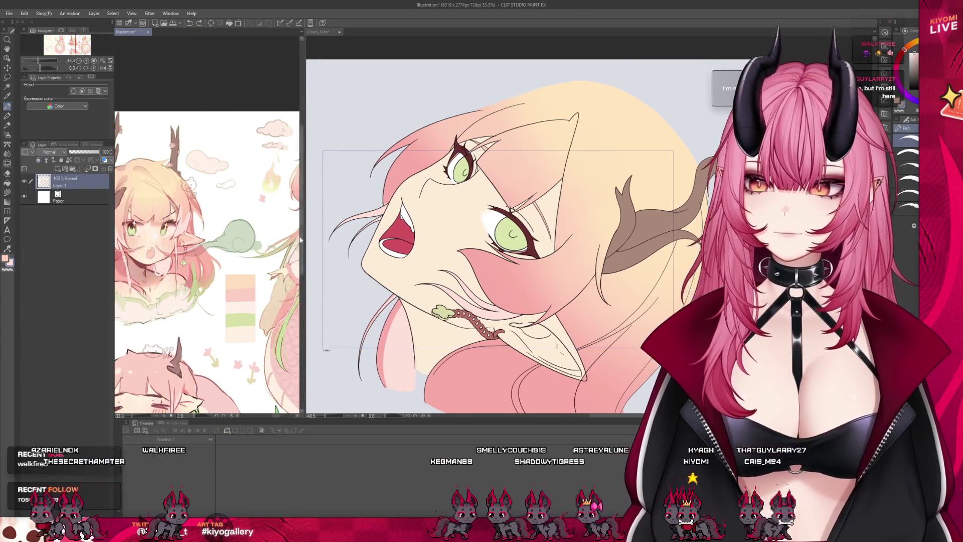
scroll(231, 260, "up", 1)
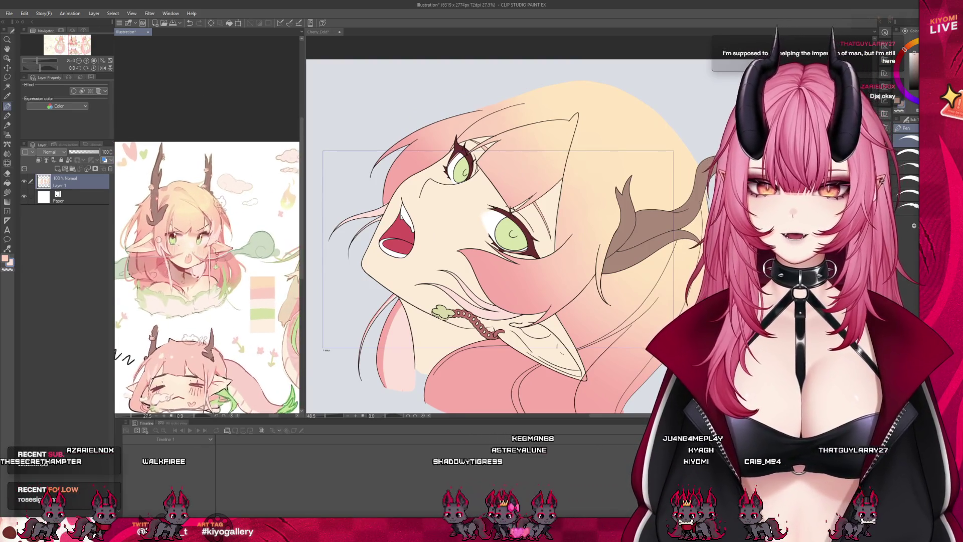
key("ctrl+Tab")
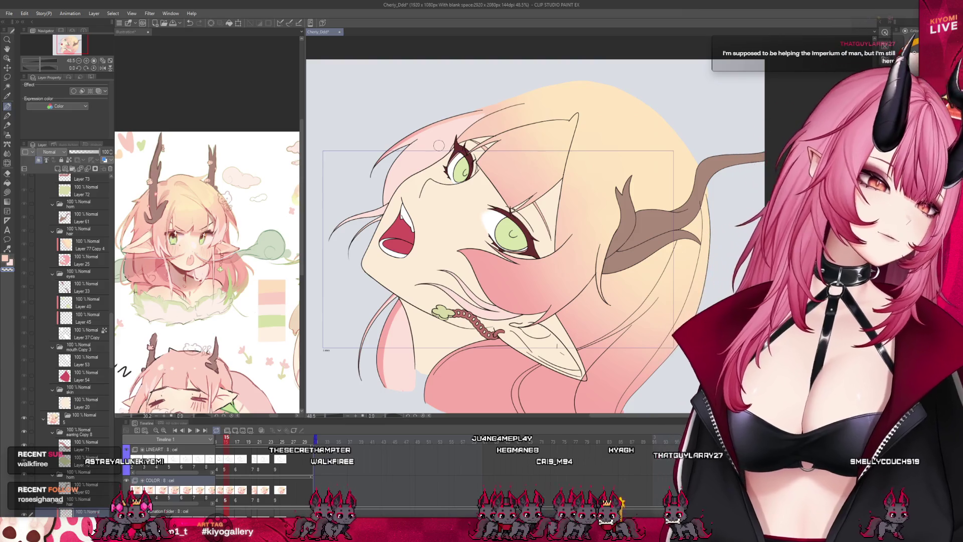
key("ctrl+minus")
key("ctrl+minus")
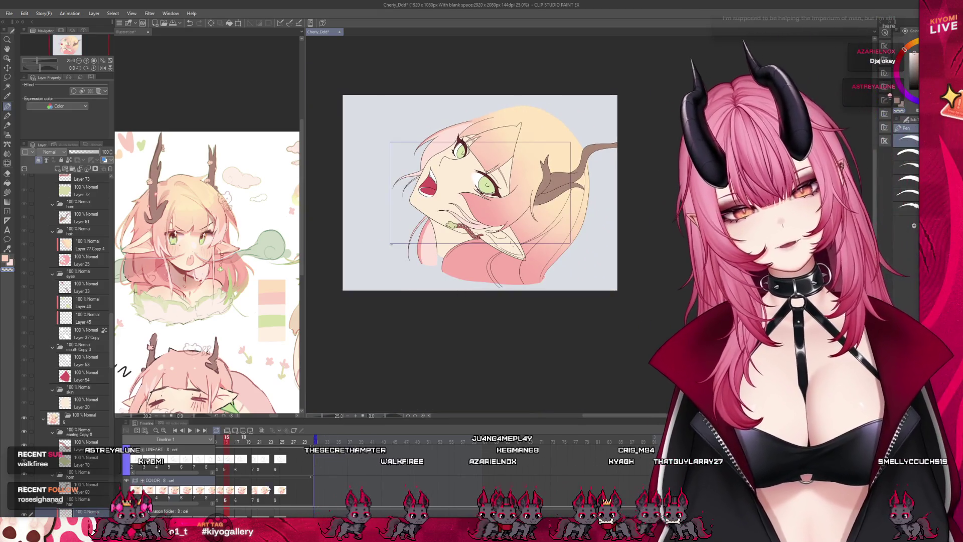
scroll(301, 473, "left", 5)
left_click_drag(324, 445, 329, 456)
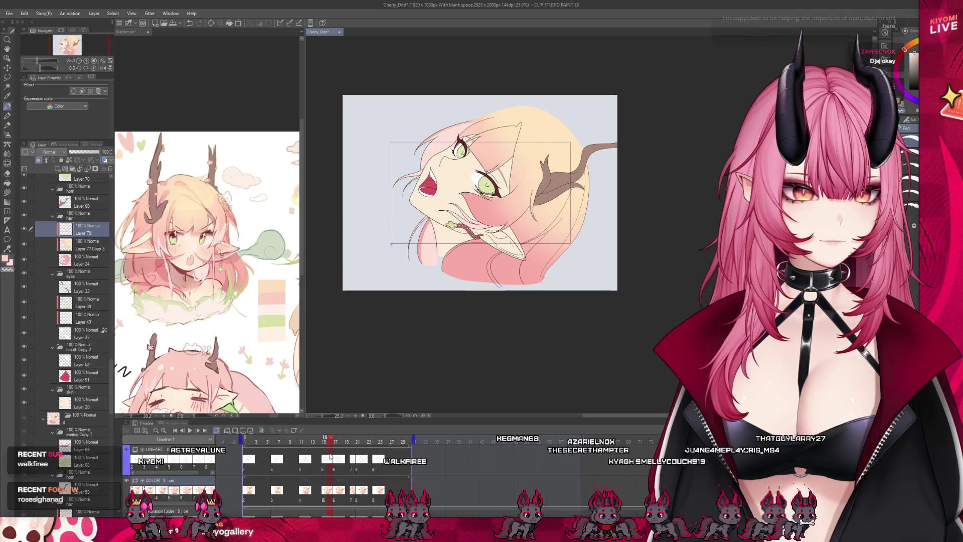
left_click(237, 228)
scroll(237, 229, "down", 6)
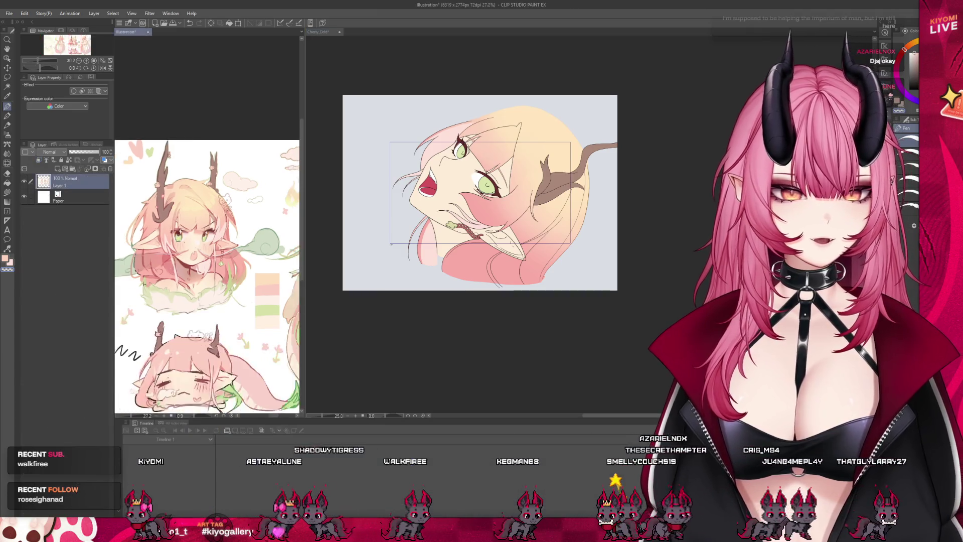
scroll(236, 228, "up", 6)
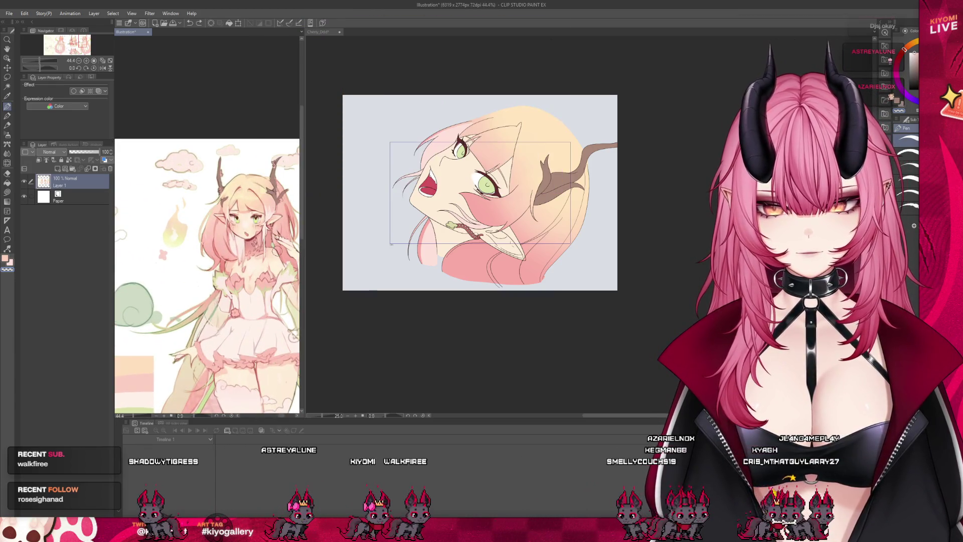
scroll(277, 250, "down", 6)
scroll(214, 256, "up", 5)
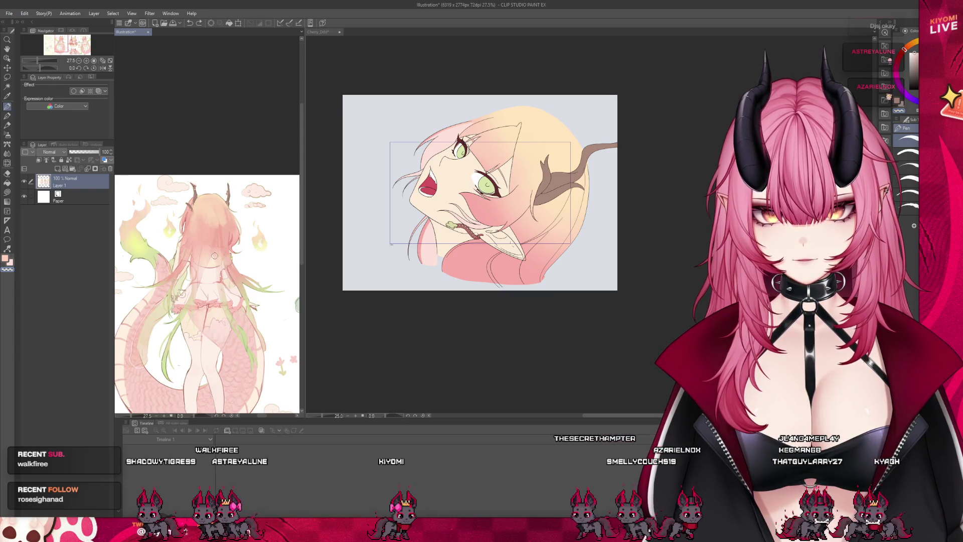
scroll(214, 256, "down", 5)
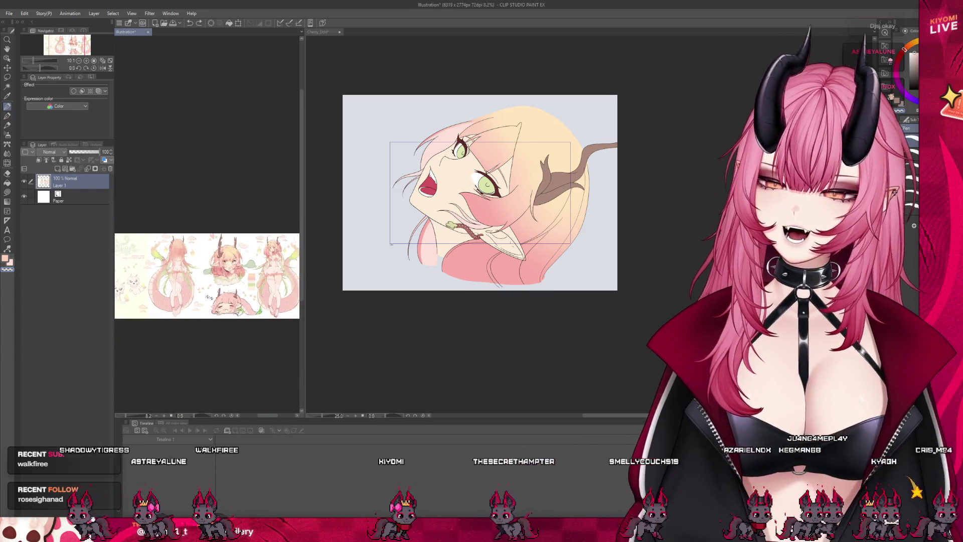
scroll(215, 262, "up", 4)
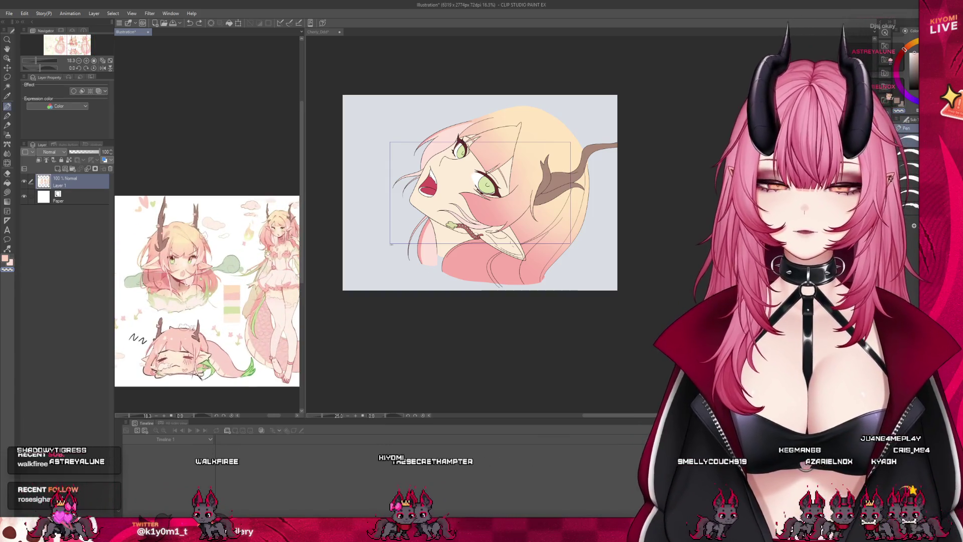
scroll(196, 257, "up", 3)
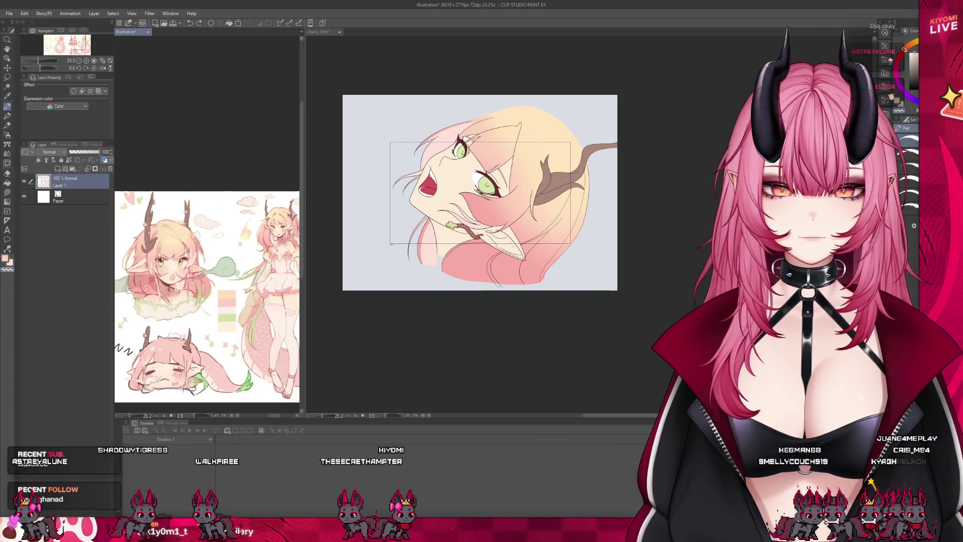
scroll(464, 176, "up", 3)
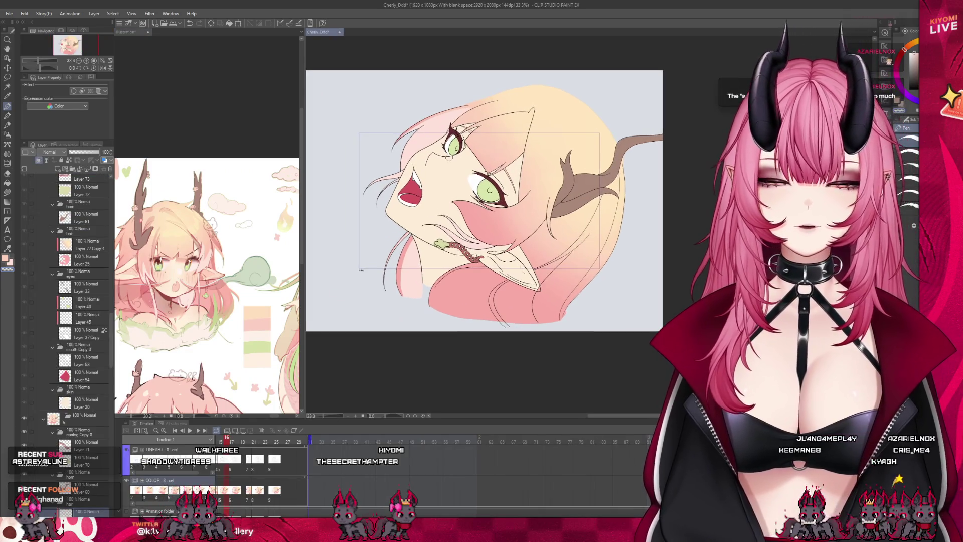
Step: Preview the animation back to frame 16 and paint over the upper hair to brighten it
scroll(450, 161, "up", 1)
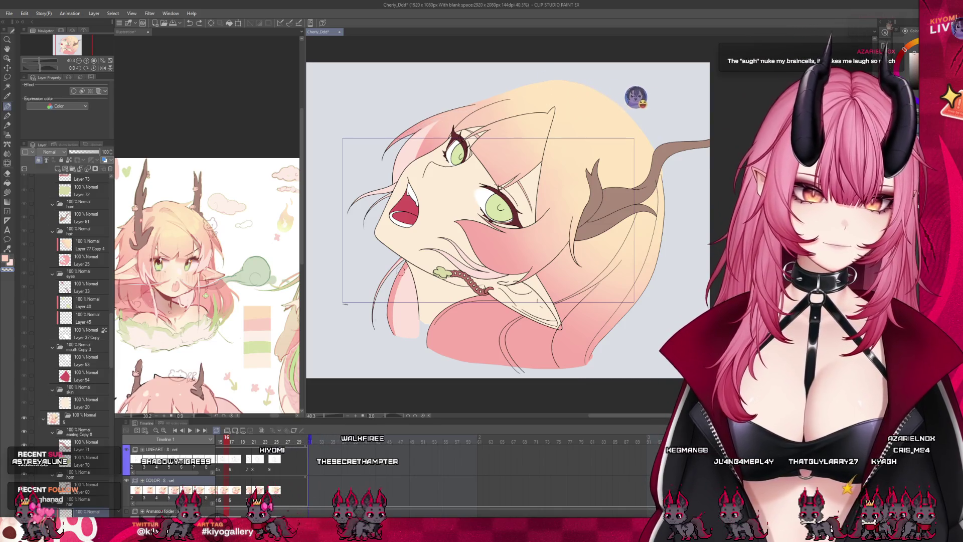
scroll(325, 450, "up", 1)
mouse_move(296, 440)
left_mouse_down()
mouse_move(280, 441)
mouse_move(311, 443)
mouse_move(286, 444)
mouse_move(294, 450)
left_mouse_up()
scroll(428, 109, "up", 3)
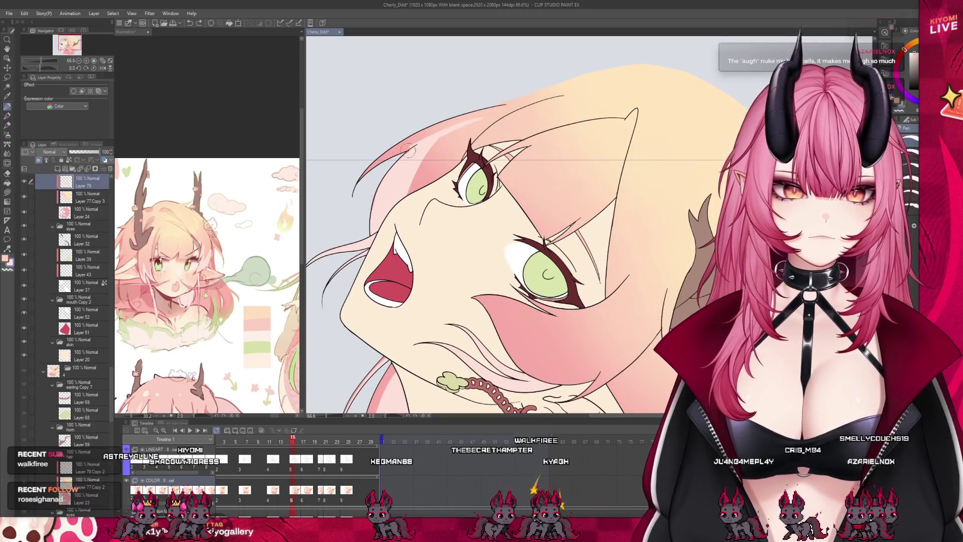
left_click_drag(483, 120, 367, 178)
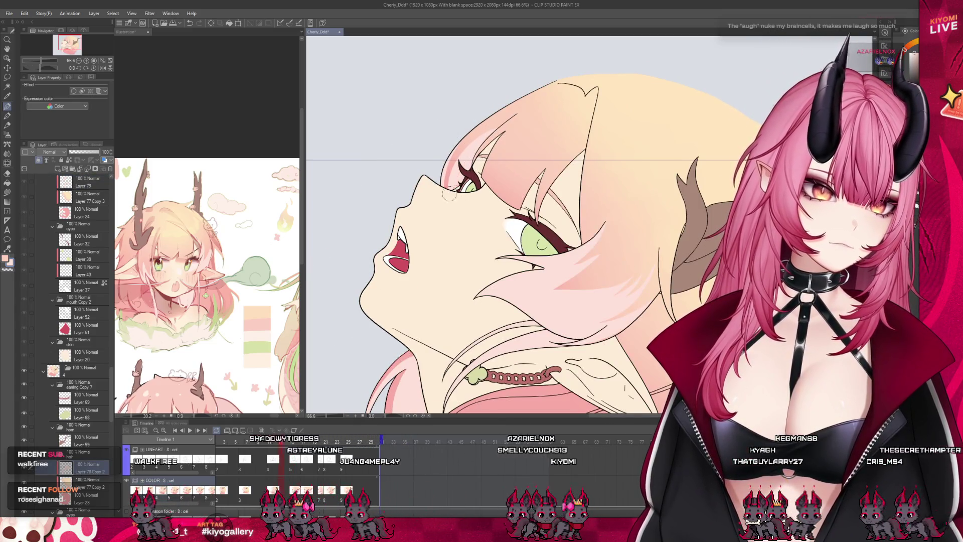
Step: Preview the neighbouring cels, then display the upward-looking profile frame from the LINEART track
left_click_drag(278, 442, 294, 445)
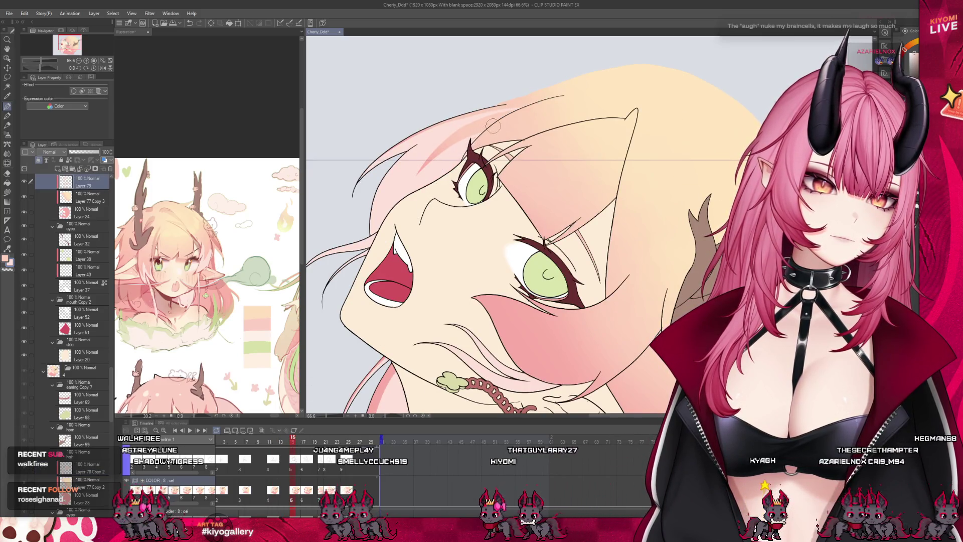
scroll(451, 135, "down", 2)
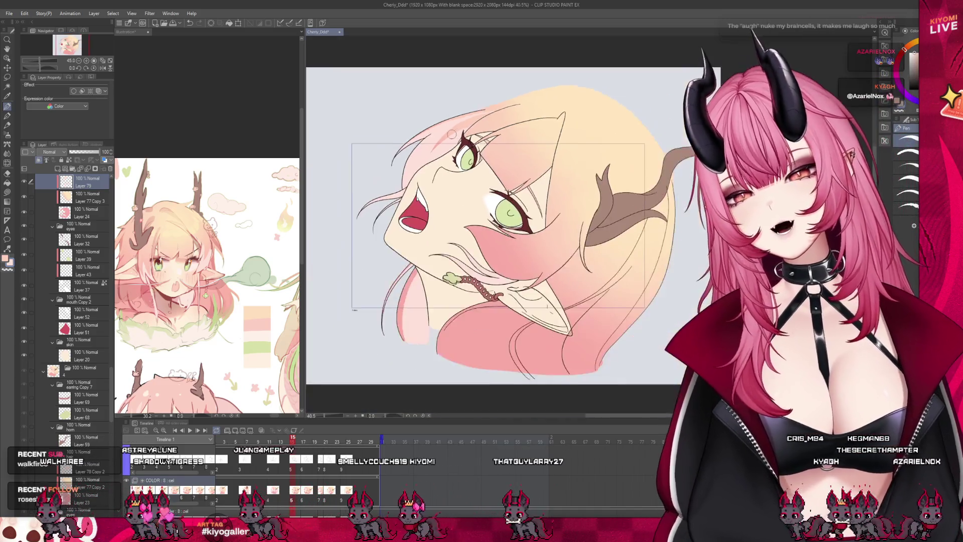
scroll(452, 134, "down", 2)
scroll(479, 150, "up", 2)
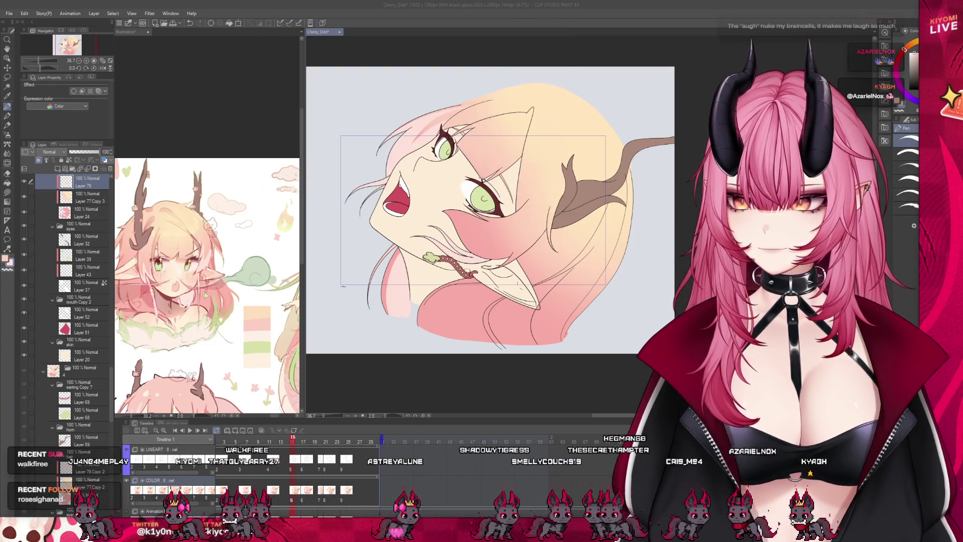
scroll(437, 158, "up", 2)
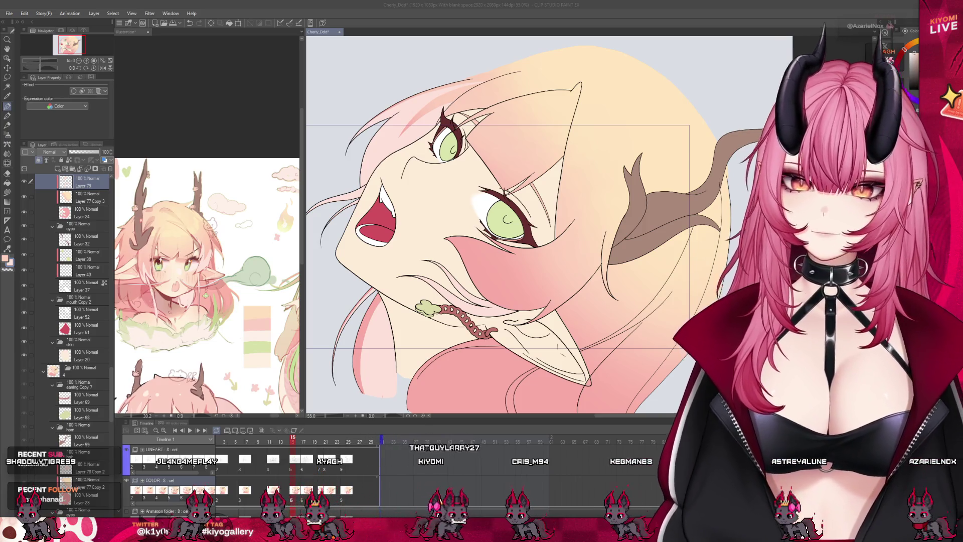
left_click(284, 438)
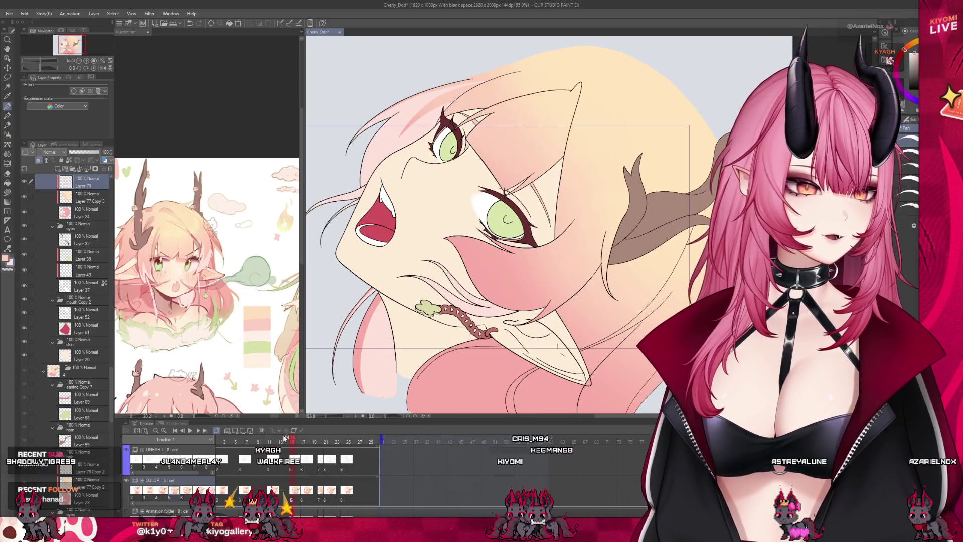
left_click(285, 473)
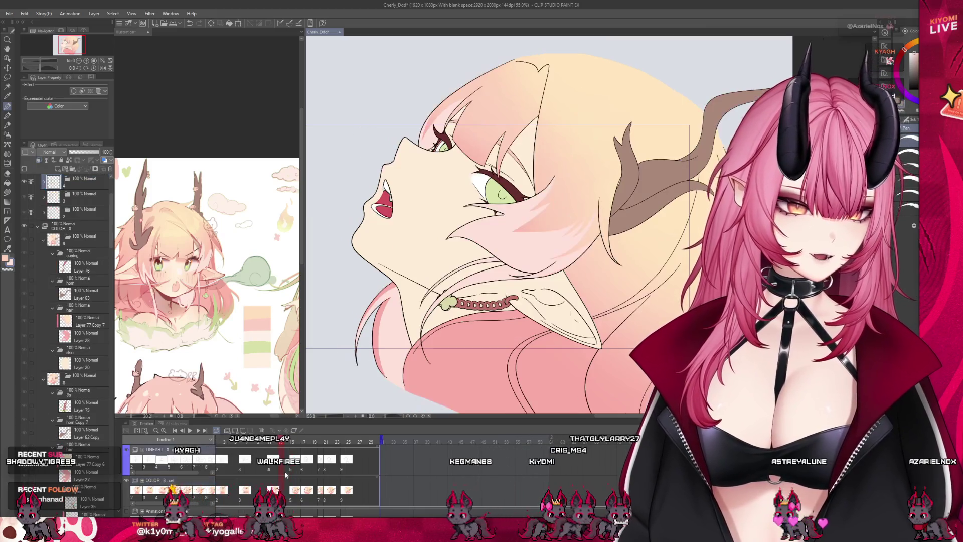
Step: On frame 15, select the blank hair layer Layer 79
left_click(291, 467)
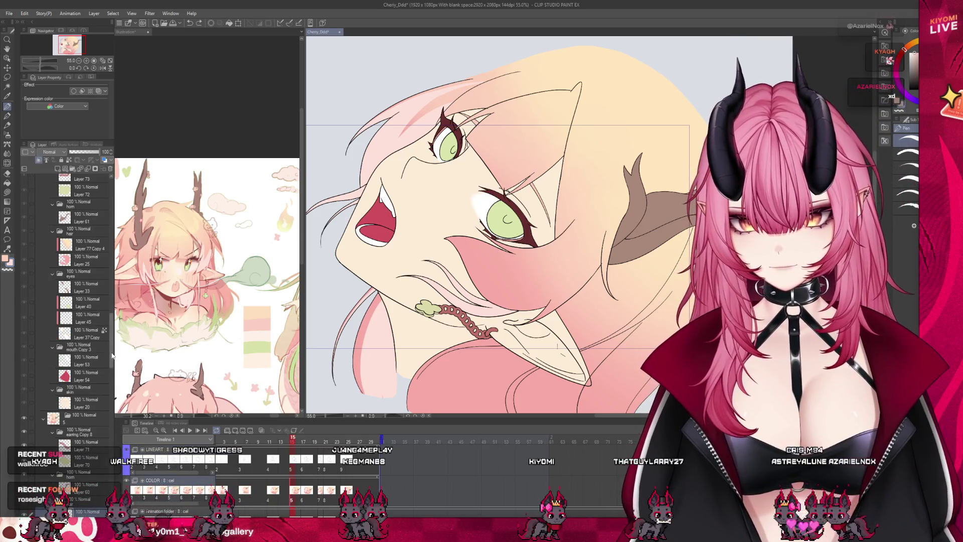
scroll(106, 411, "down", 4)
left_click(96, 331)
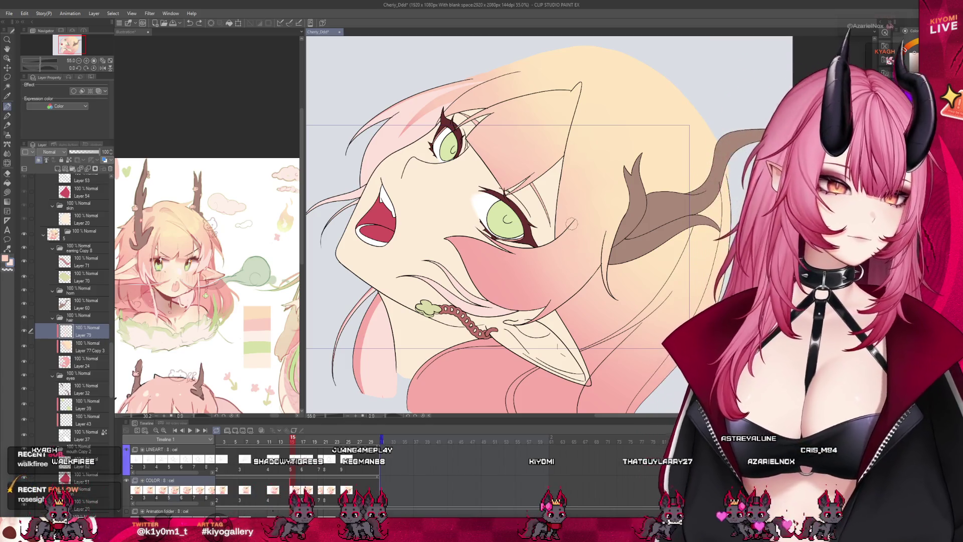
Step: Flip between frames 14, 13 and 15 to compare the upward-looking pose
left_click(287, 442)
left_click(292, 441)
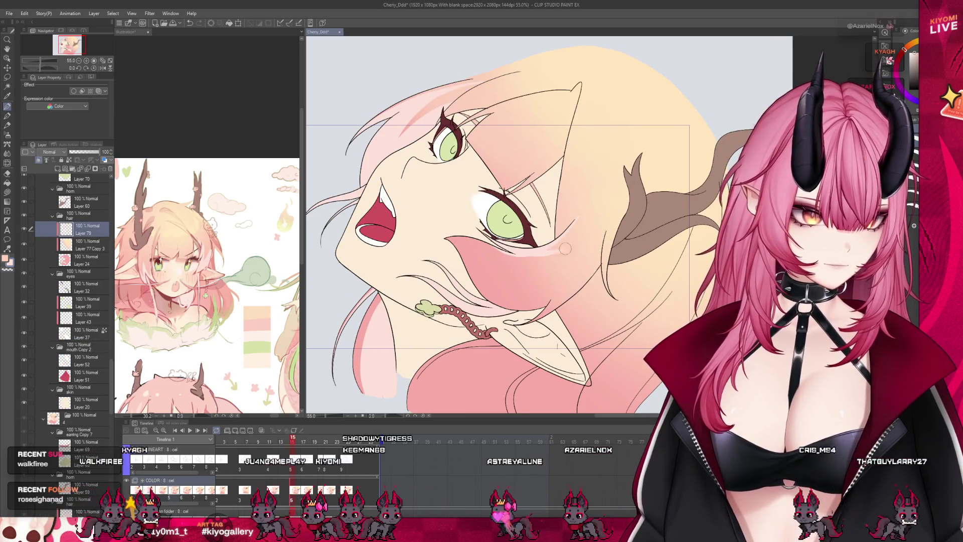
left_click(281, 507)
left_click(292, 441)
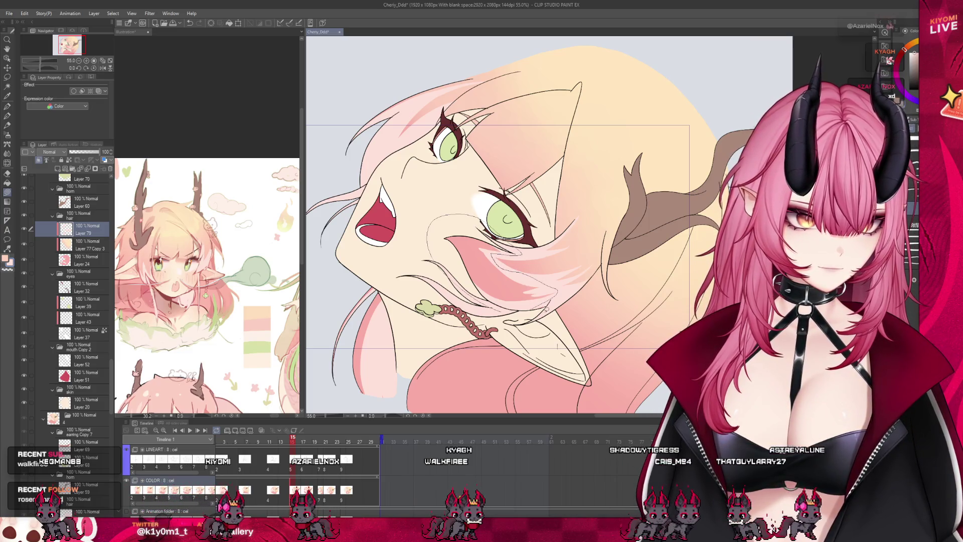
Step: Undo the pink strands across the mouth and scrub frames 14–15 to check the motion
key("ctrl+z")
left_click_drag(288, 444, 293, 443)
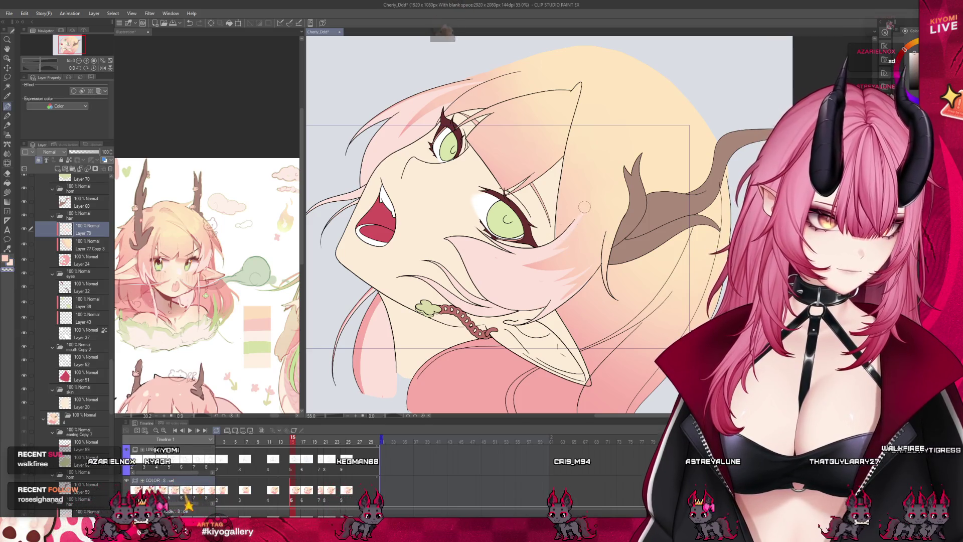
left_click_drag(289, 443, 298, 441)
scroll(486, 288, "down", 2)
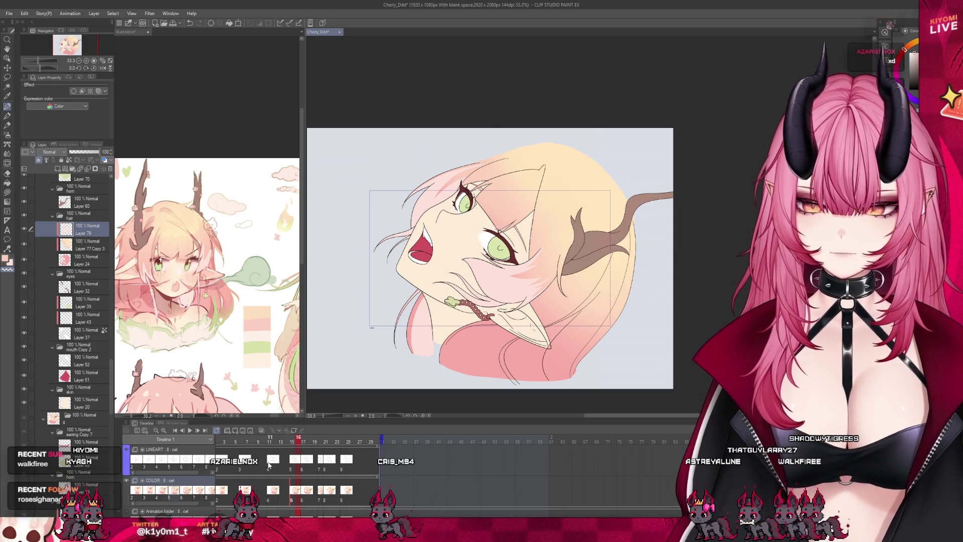
Step: Check frame 17, then return to frame 15 of the animation
scroll(310, 258, "up", 1)
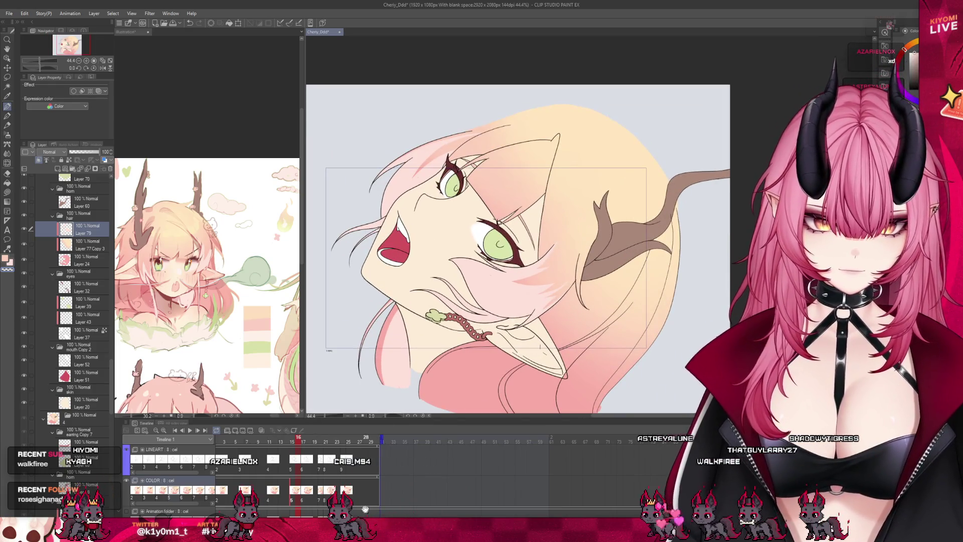
left_click(346, 437)
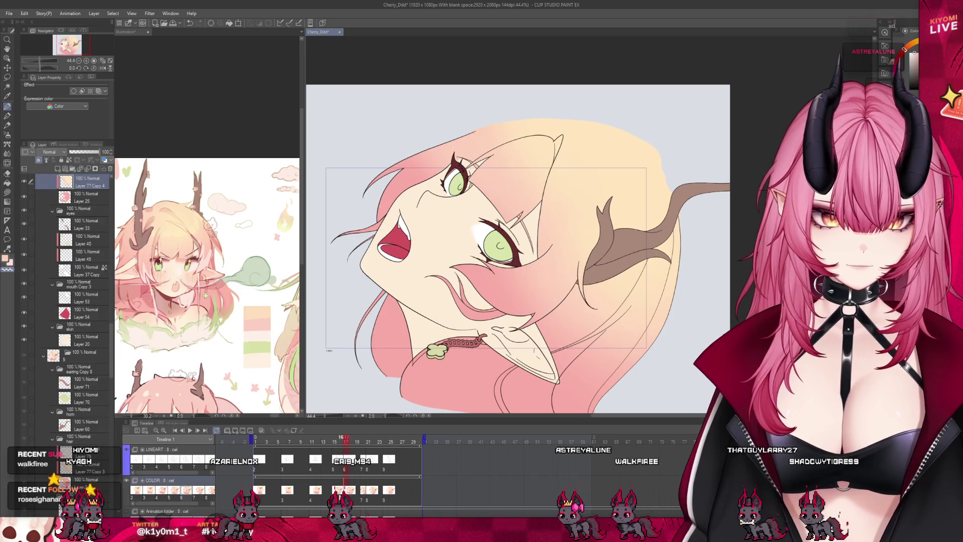
left_click(335, 496)
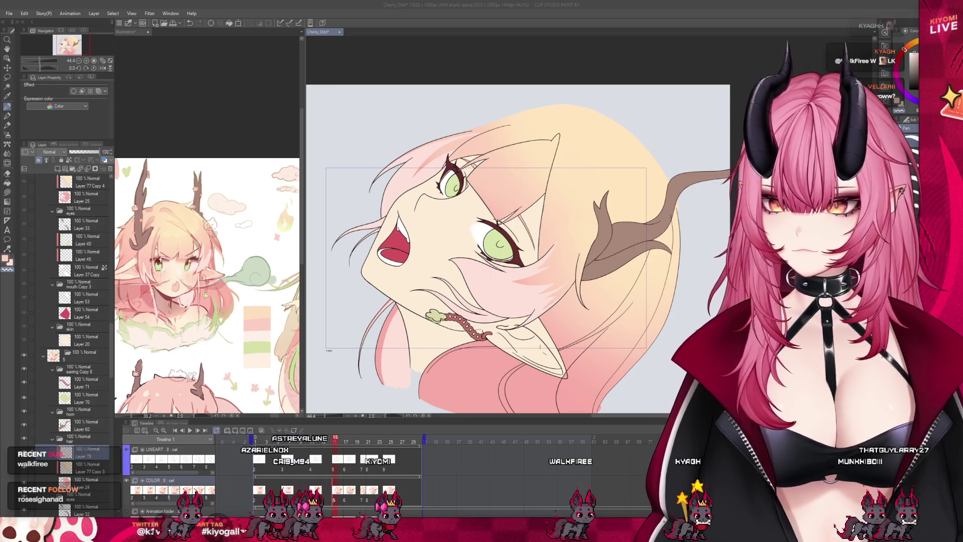
Step: Zoom in so the drawing fills the view and bring the Illustration document forward
key("ctrl+plus")
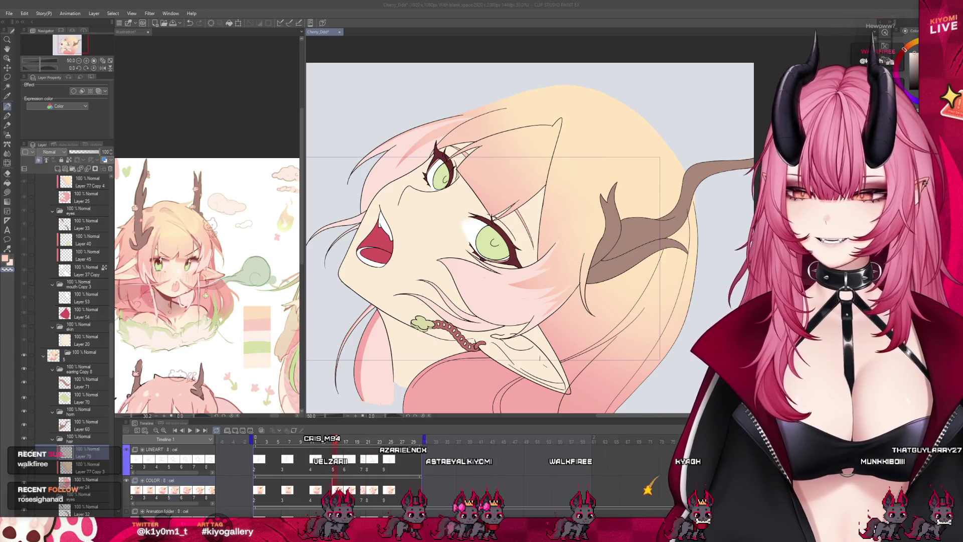
key("ctrl+plus")
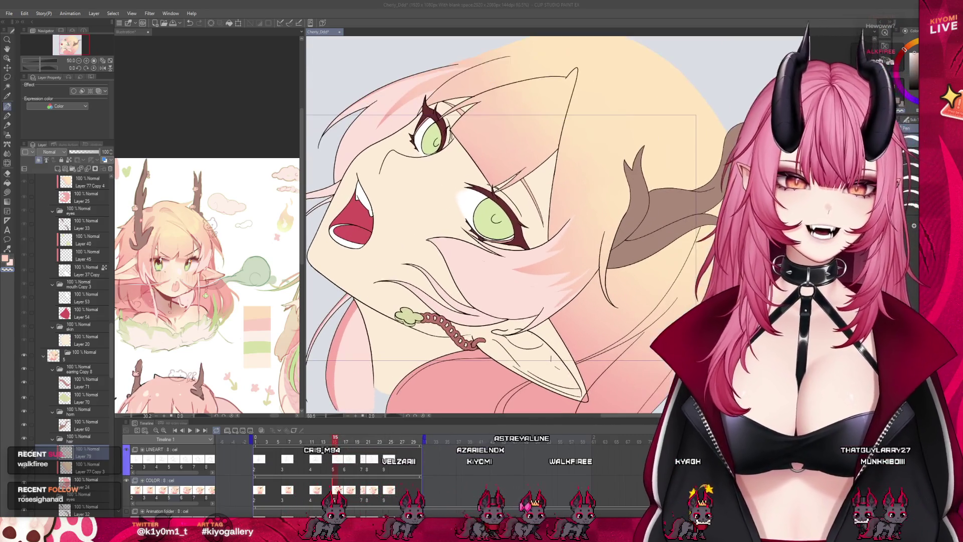
left_click(602, 232)
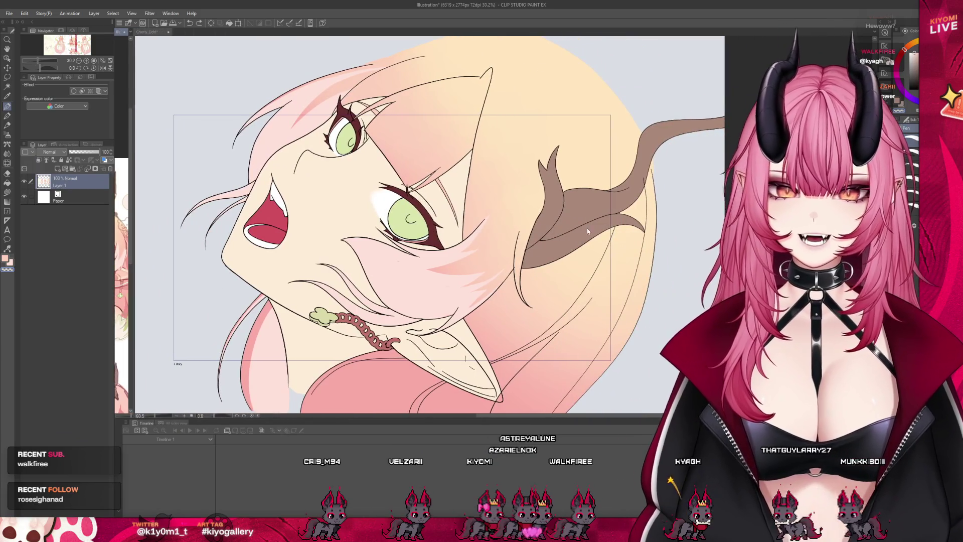
Step: Back in Cheriy_Ddd, paste the pink hair-strand layer into frame 17 as Layer 79 Copy
left_click(588, 234)
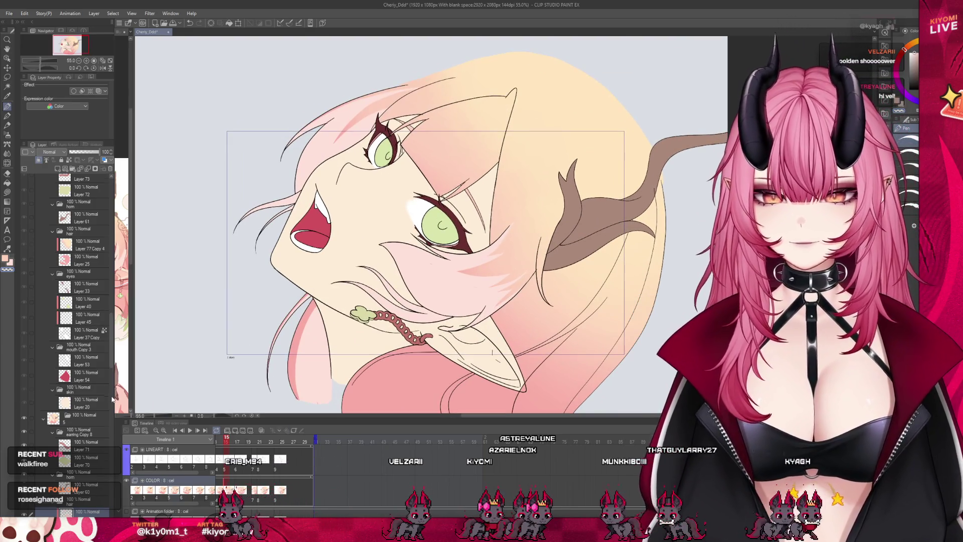
scroll(81, 271, "down", 3)
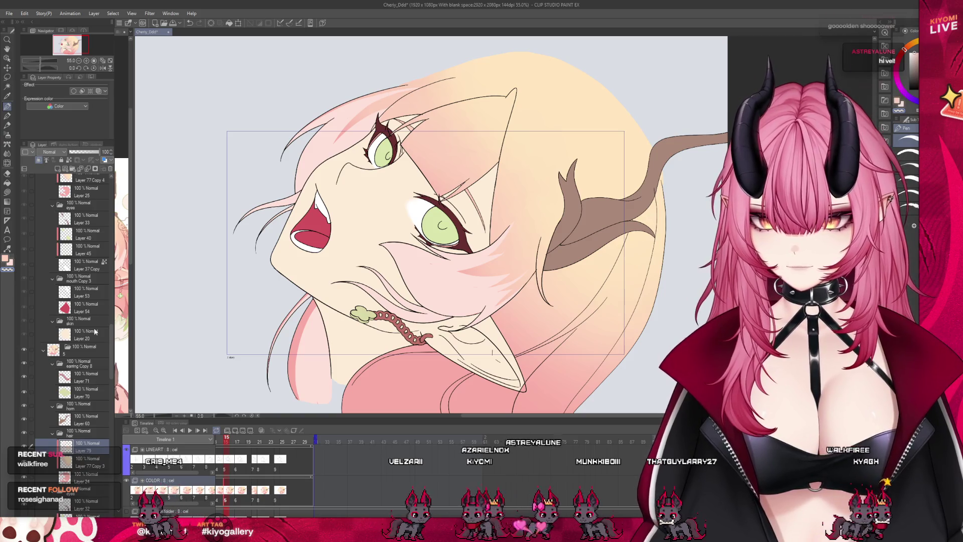
key("Right")
key("Right")
key("ctrl+v")
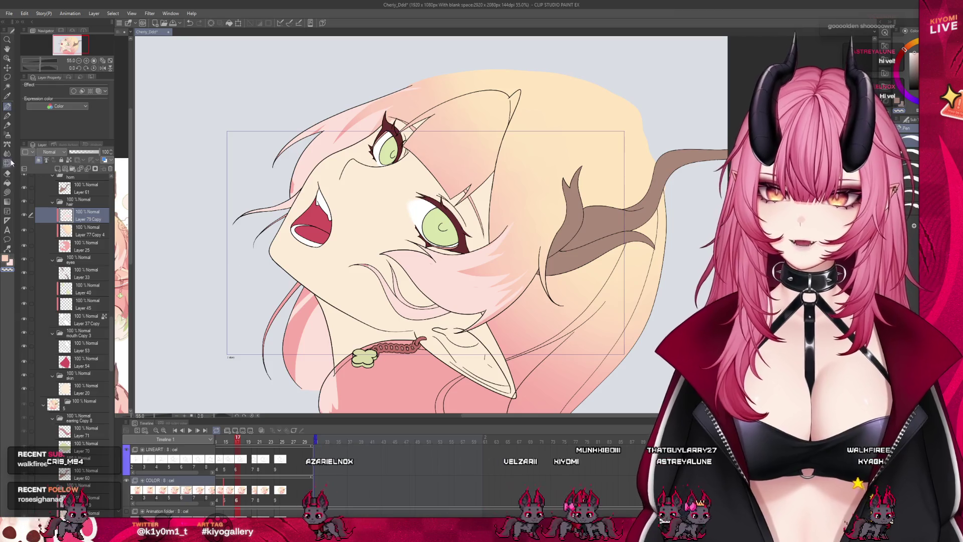
key("j")
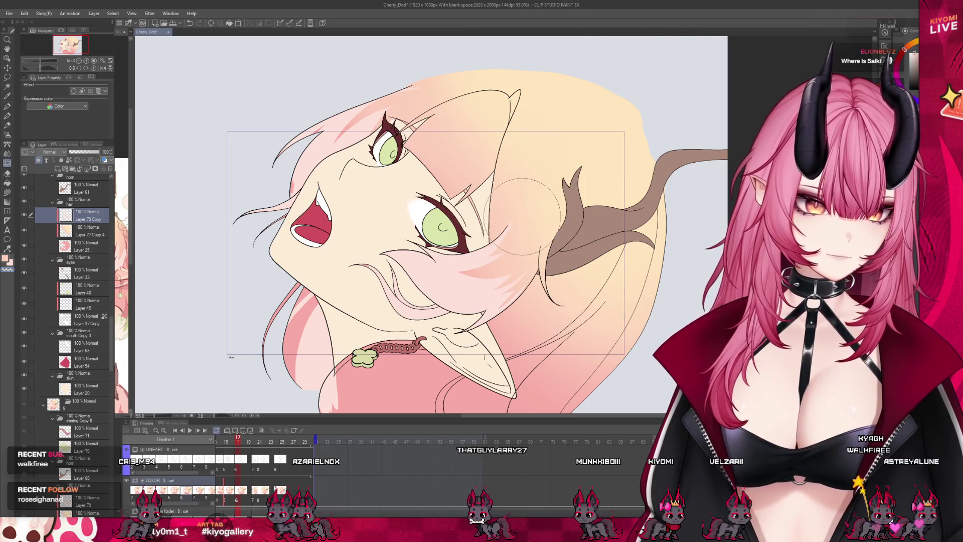
left_click(7, 106)
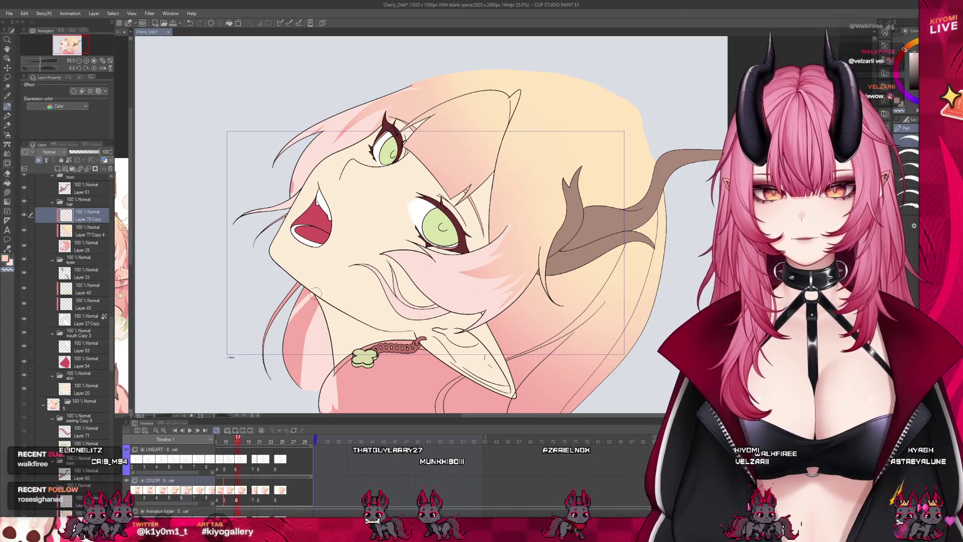
Step: Paint a lighter pink strand down the lower-left hair and compare with frame 15
left_click_drag(303, 292, 311, 381)
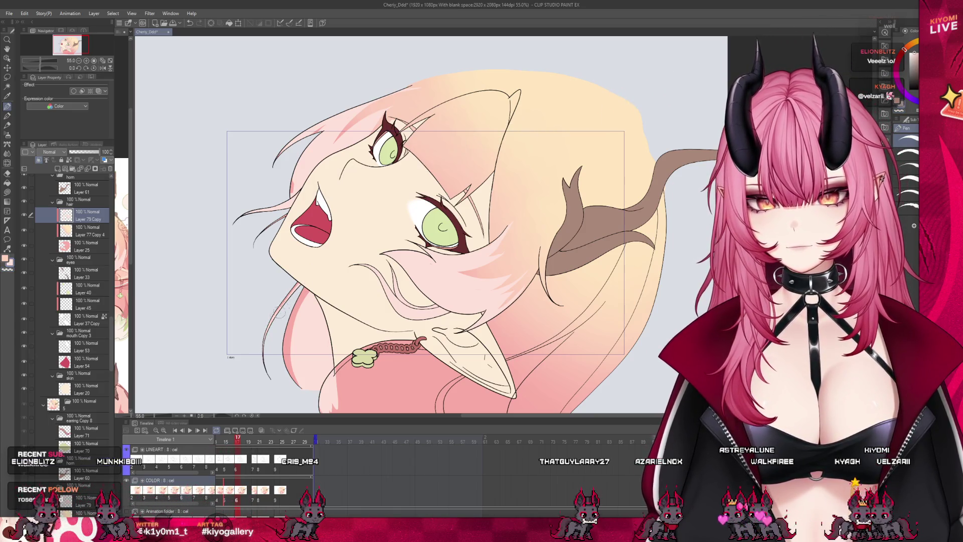
left_click(229, 443)
mouse_move(229, 446)
left_mouse_down()
mouse_move(246, 446)
mouse_move(235, 447)
left_mouse_up()
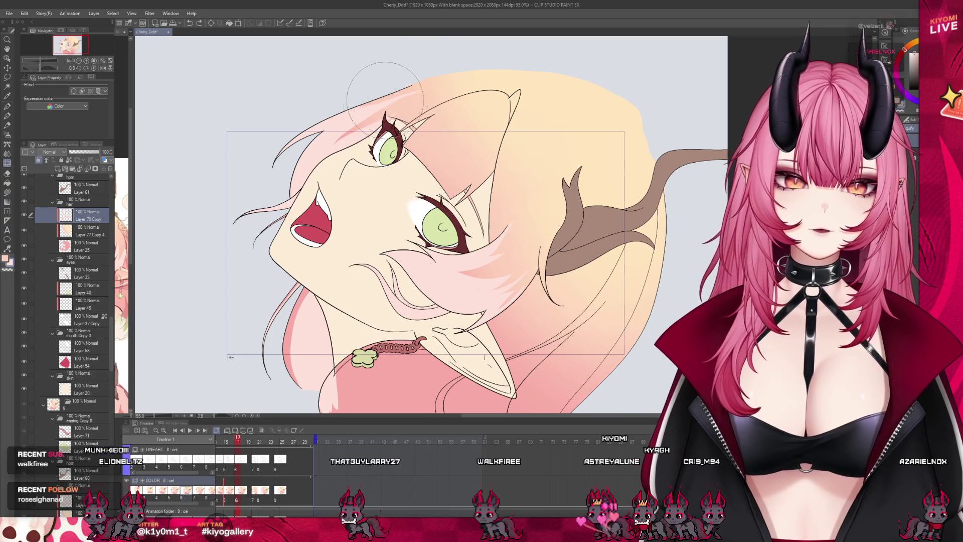
Step: Scrub frames 16–18 to check the motion and fit the whole drawing in the window
left_click(7, 106)
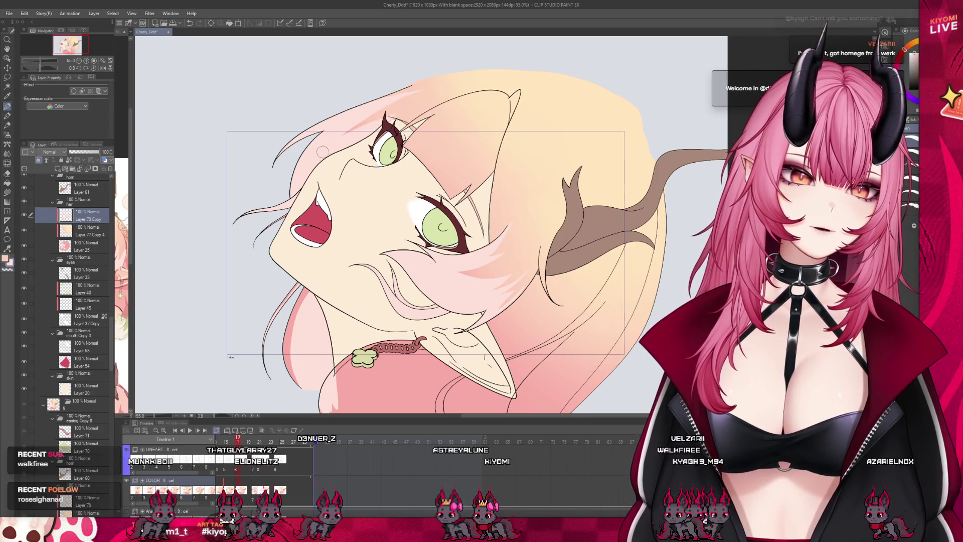
left_click_drag(230, 441, 230, 441)
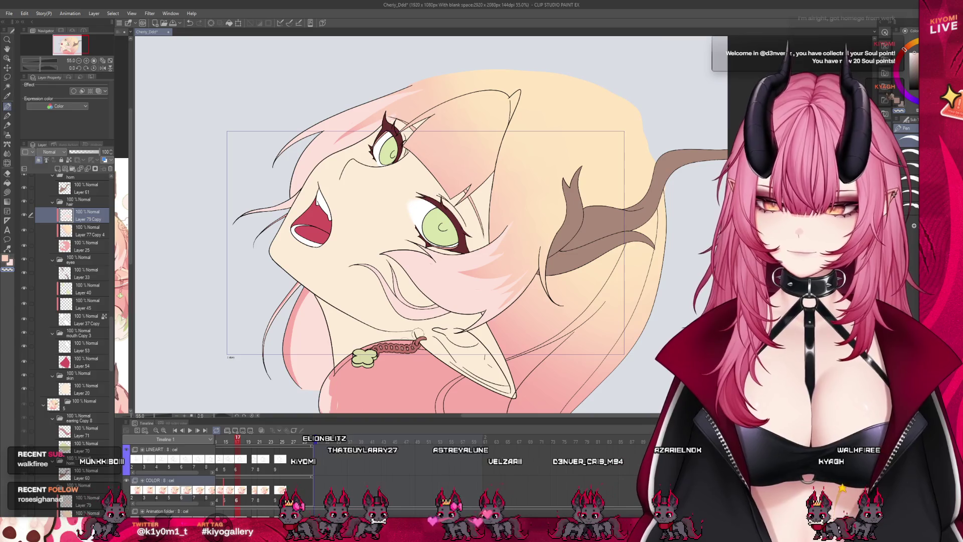
key("ctrl+minus")
key("ctrl+minus")
key("ctrl+0")
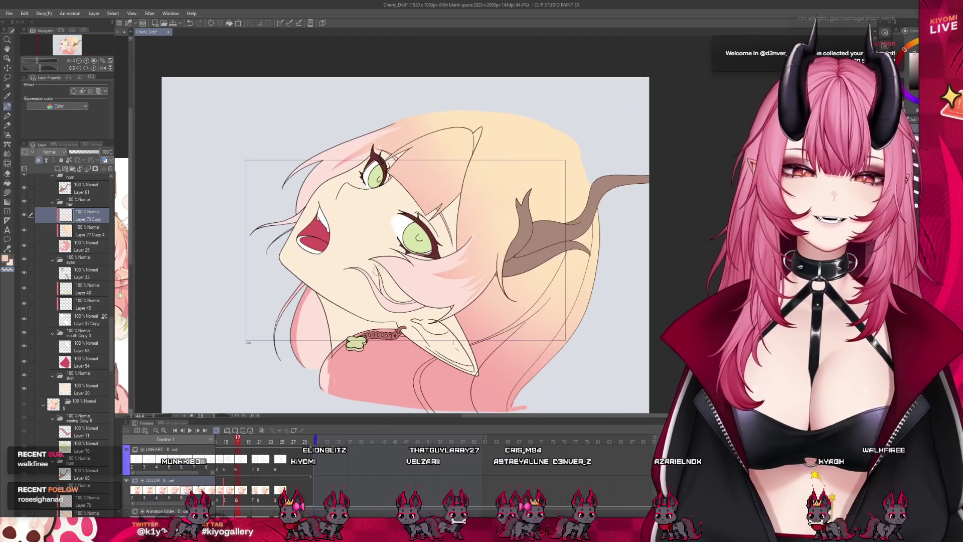
Step: Create a new Illustration2 document from the copied 'where is Saiki?' meme image
scroll(464, 307, "up", 3)
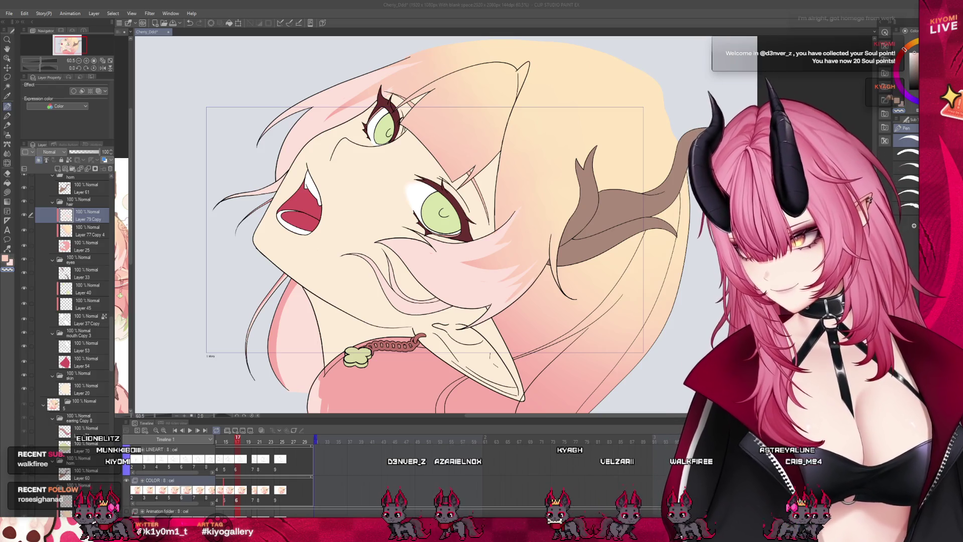
left_click(61, 9)
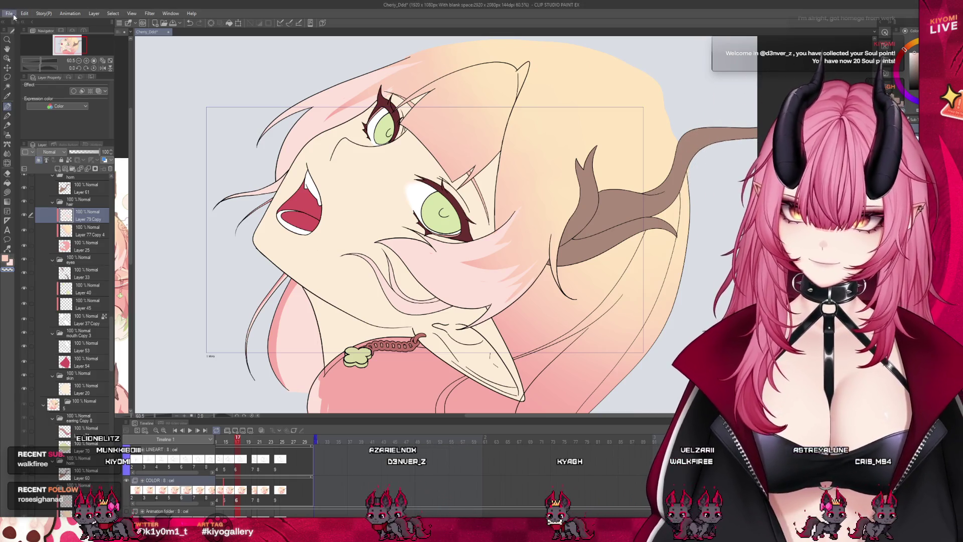
left_click(34, 35)
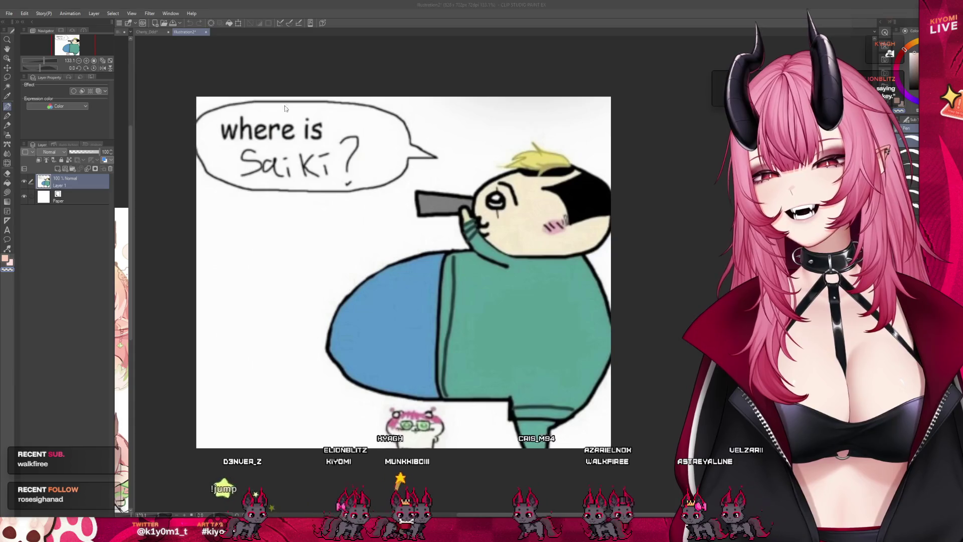
Step: Close the meme document, show the timeline again, and scrub to a later frame
key("ctrl+w")
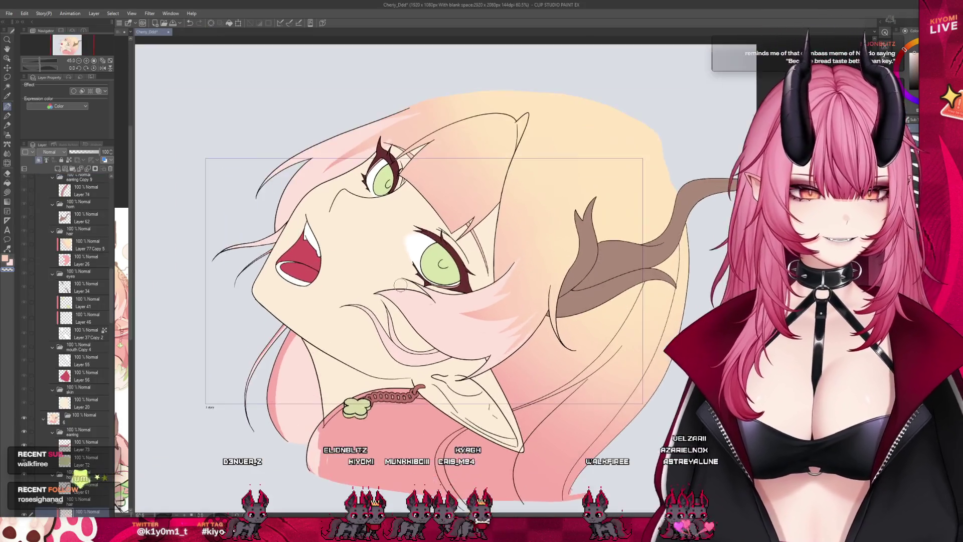
scroll(399, 290, "up", 3)
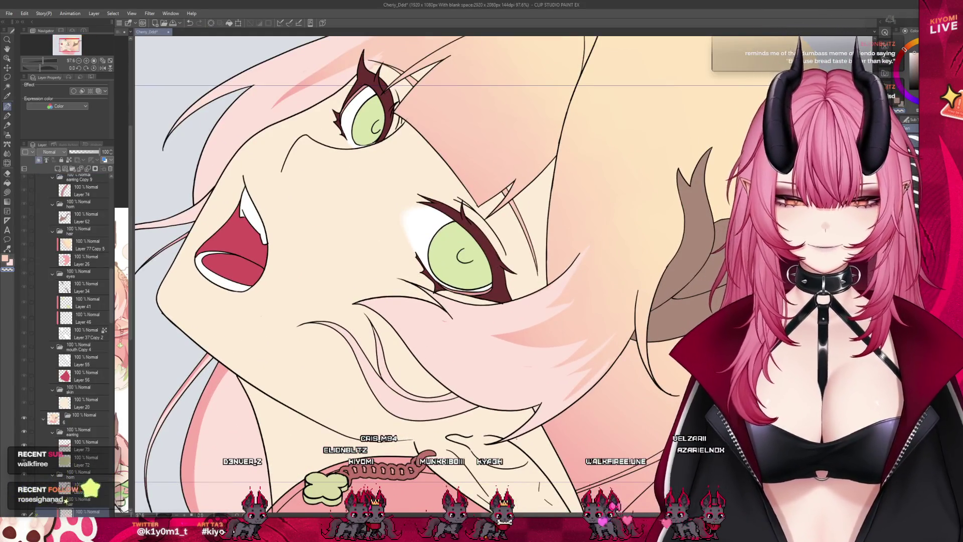
key("ctrl+t")
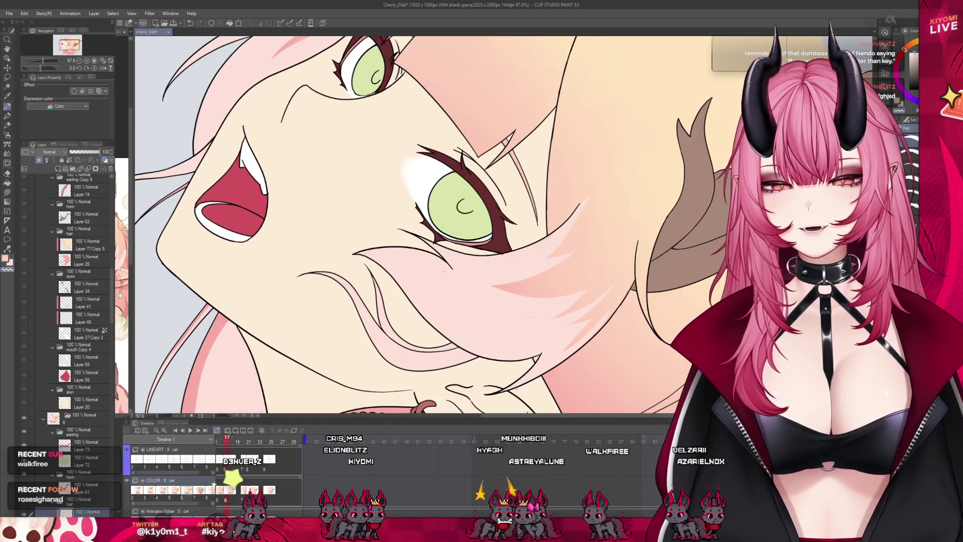
left_click_drag(341, 443, 349, 448)
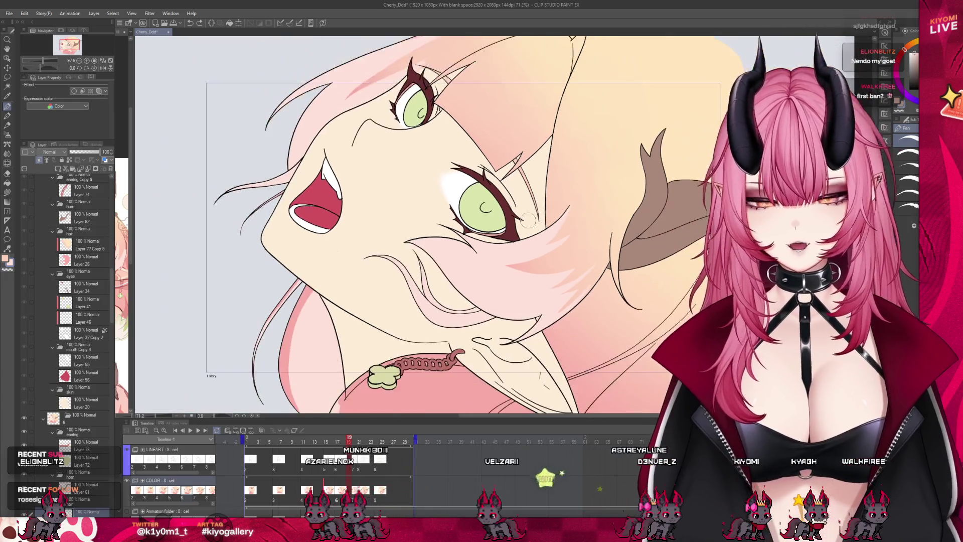
Step: Paste the copied anime reference of three characters on a bed as a new canvas
scroll(617, 186, "down", 5)
scroll(566, 267, "up", 5)
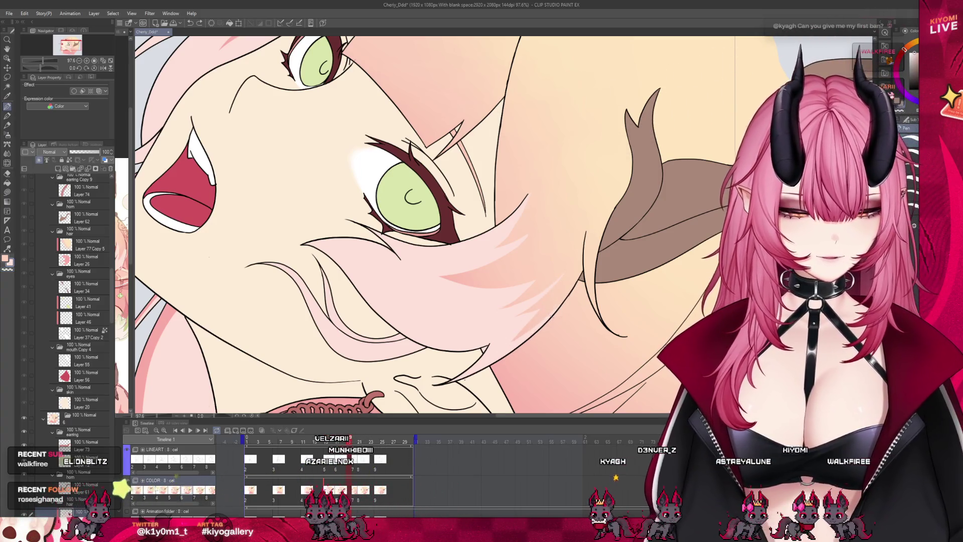
scroll(593, 277, "down", 5)
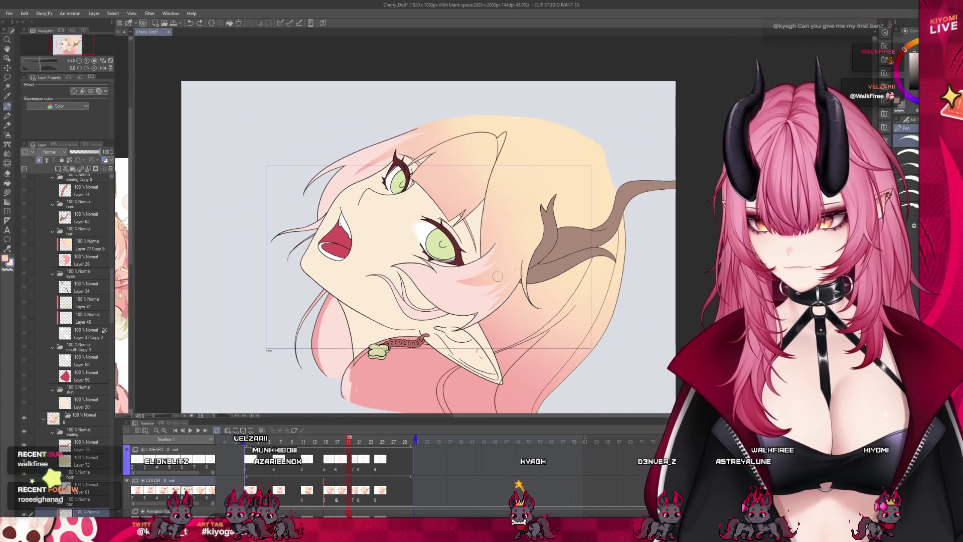
scroll(449, 275, "up", 2)
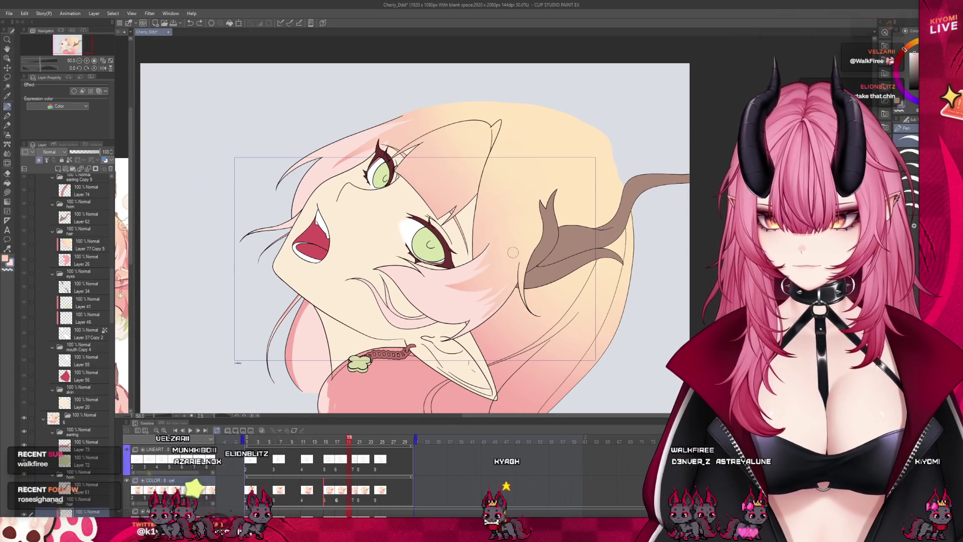
scroll(448, 284, "up", 2)
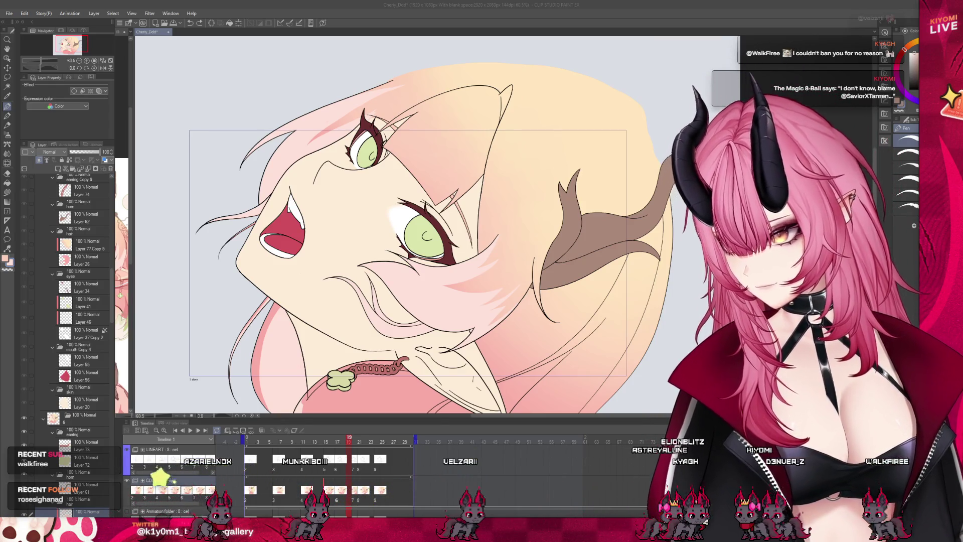
scroll(406, 225, "down", 1)
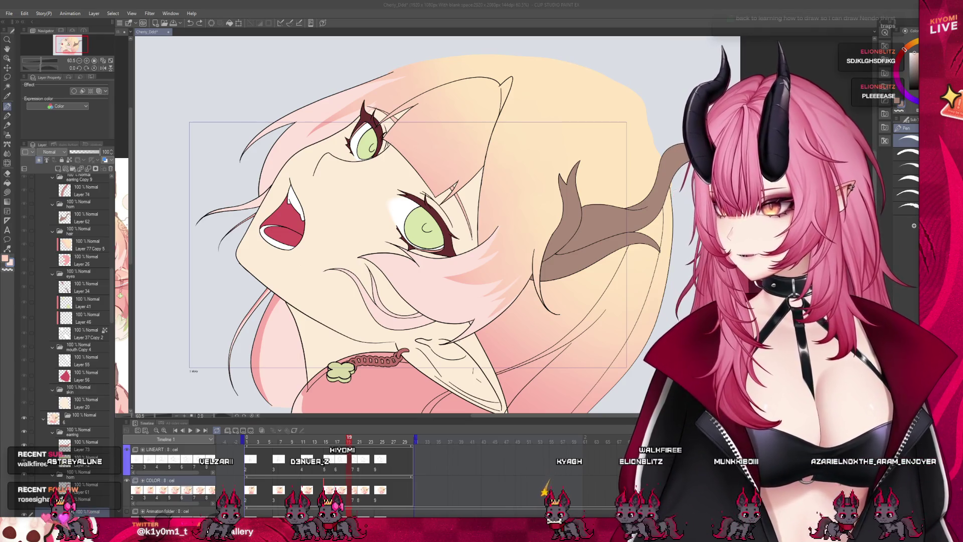
left_click(270, 32)
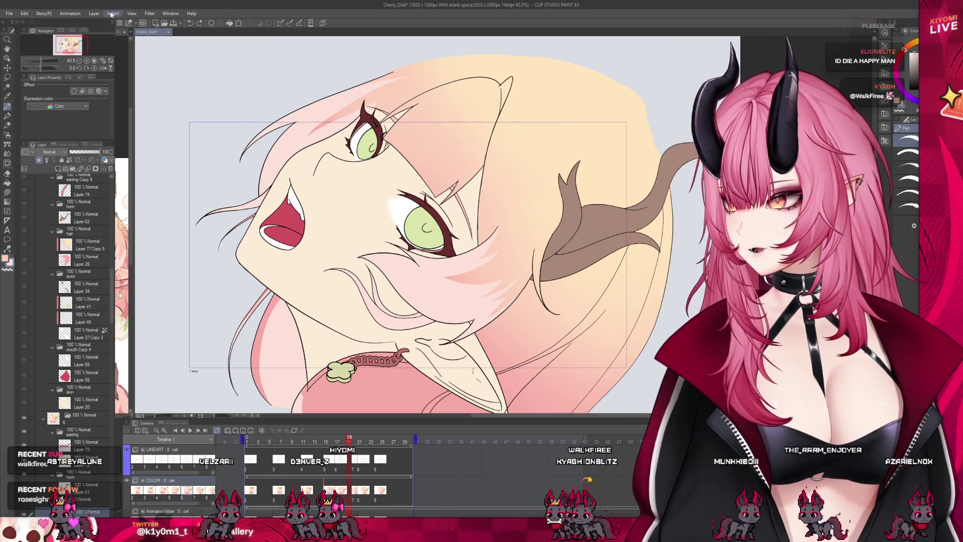
key("ctrl+alt+shift+v")
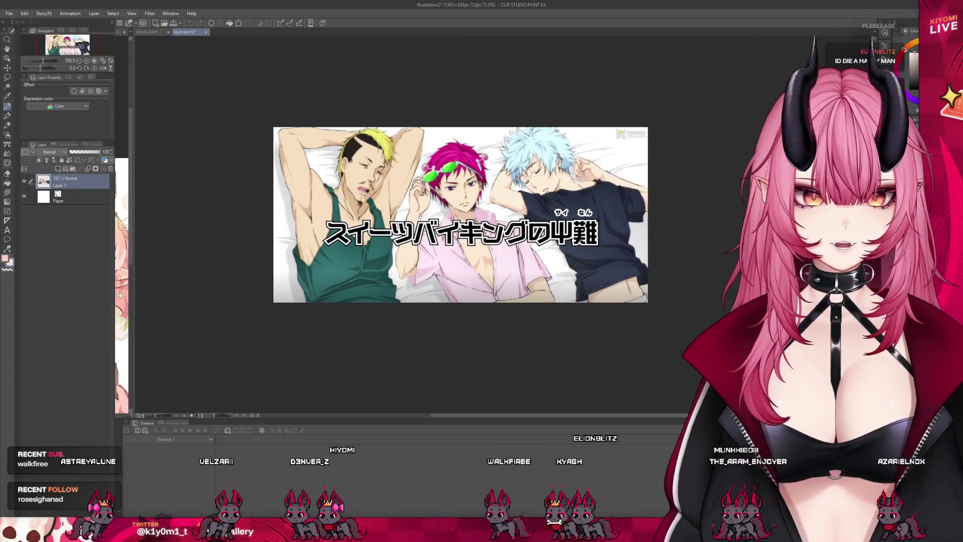
Step: Zoom around the three-boys-on-a-bed reference image, then close the Illustration2 document
scroll(430, 175, "down", 1)
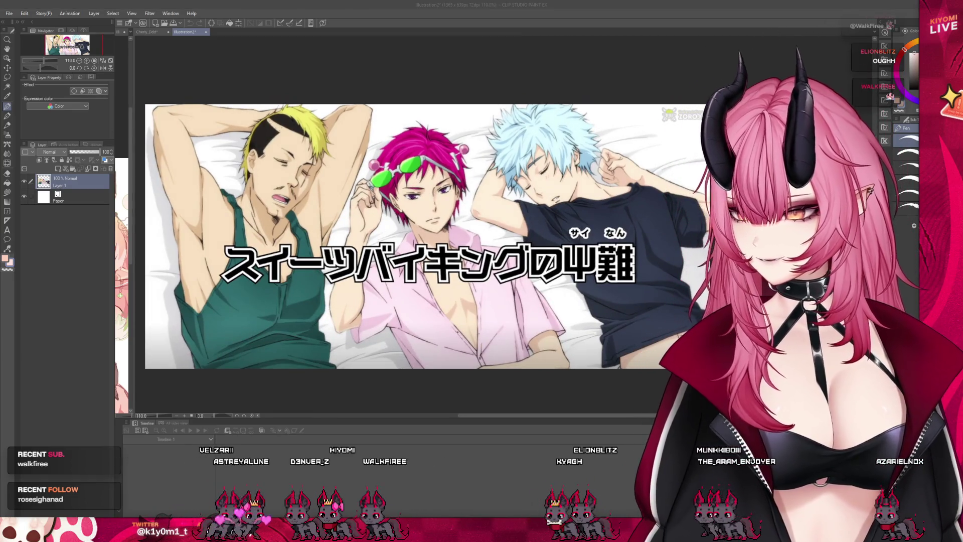
scroll(431, 236, "down", 1)
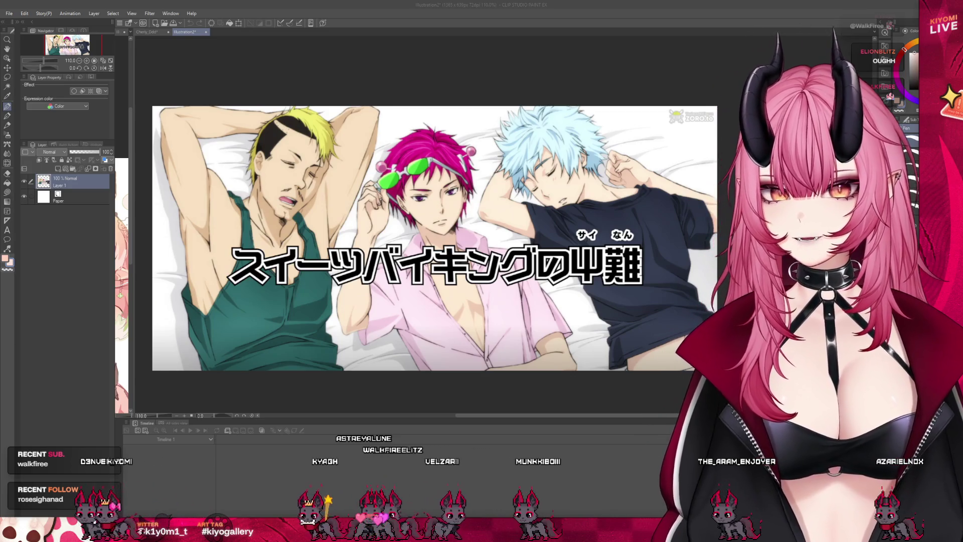
scroll(484, 188, "up", 5)
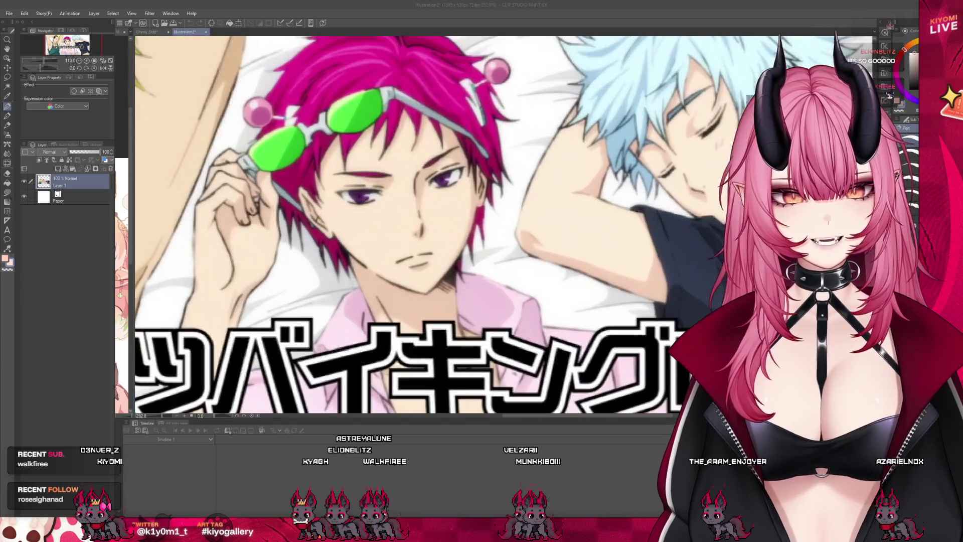
scroll(449, 221, "down", 5)
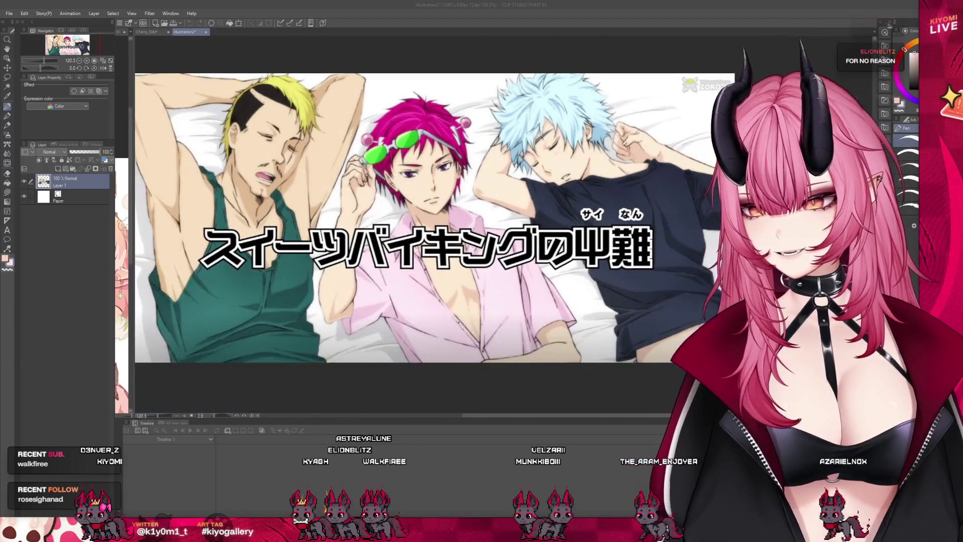
scroll(449, 222, "up", 4)
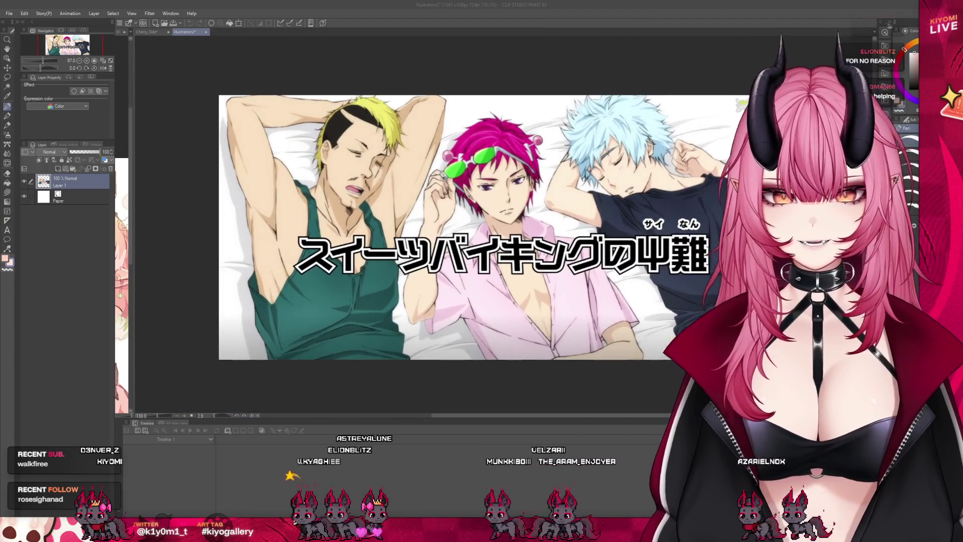
scroll(449, 221, "down", 5)
scroll(368, 225, "up", 3)
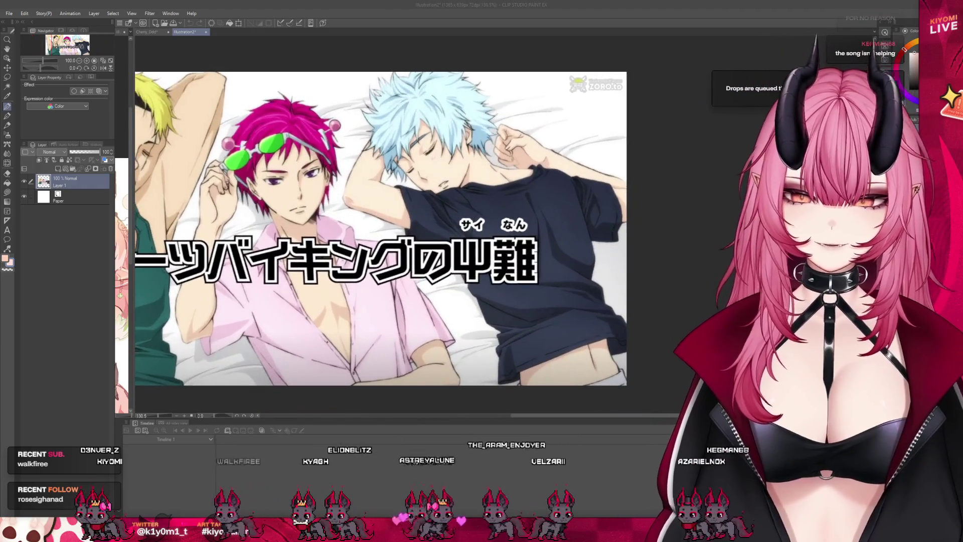
scroll(368, 225, "down", 1)
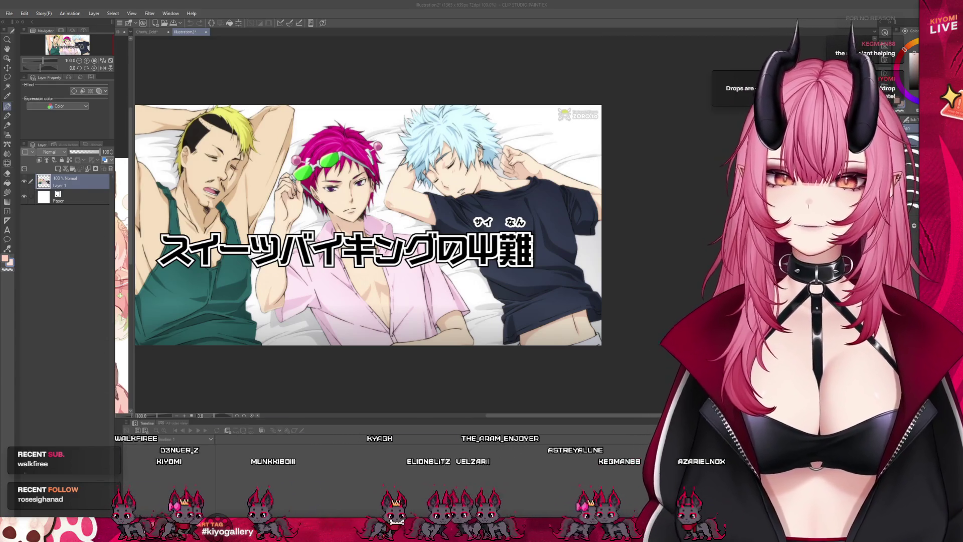
left_click(205, 32)
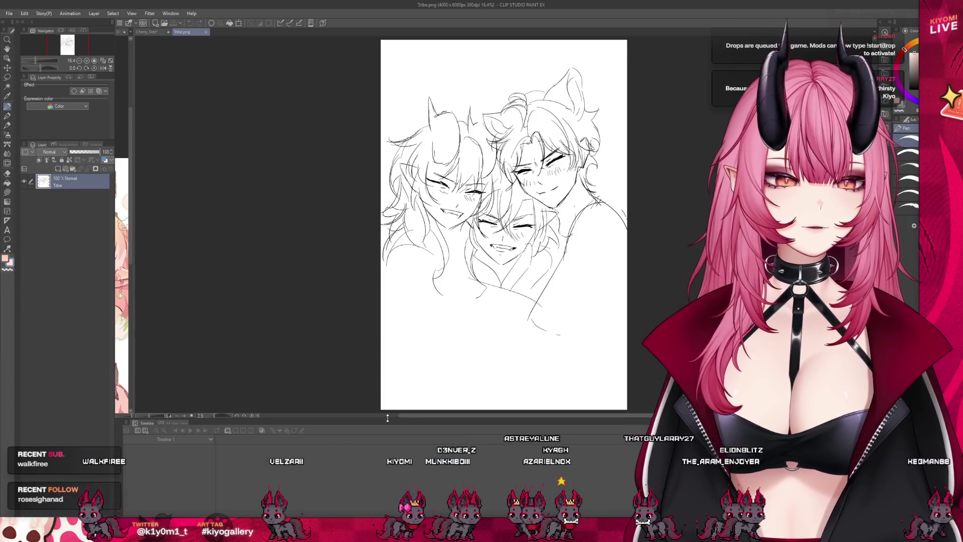
Step: Shrink the timeline panel, zoom around the Tribe.png sketch, then close it with Ctrl+W
left_click_drag(388, 418, 388, 475)
scroll(587, 228, "up", 3)
scroll(467, 233, "down", 2)
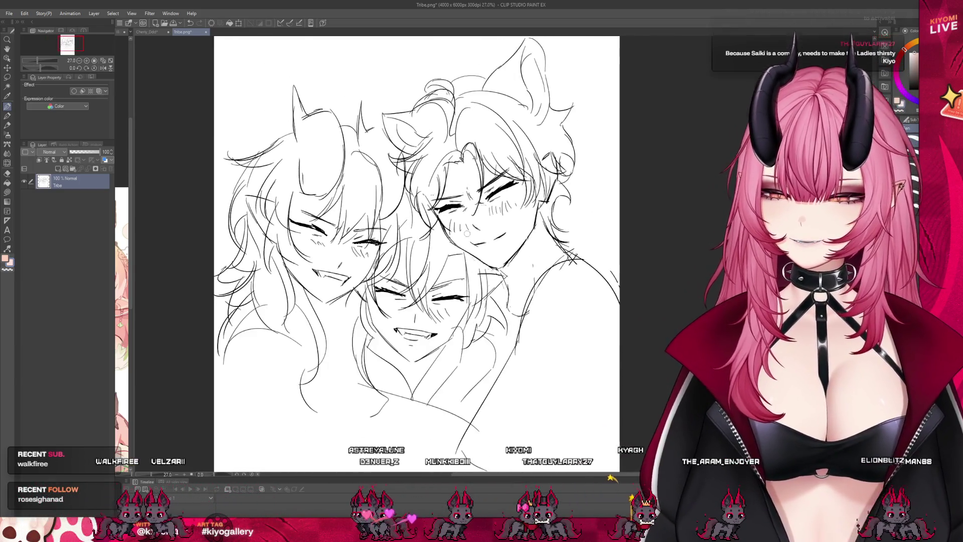
scroll(467, 234, "up", 2)
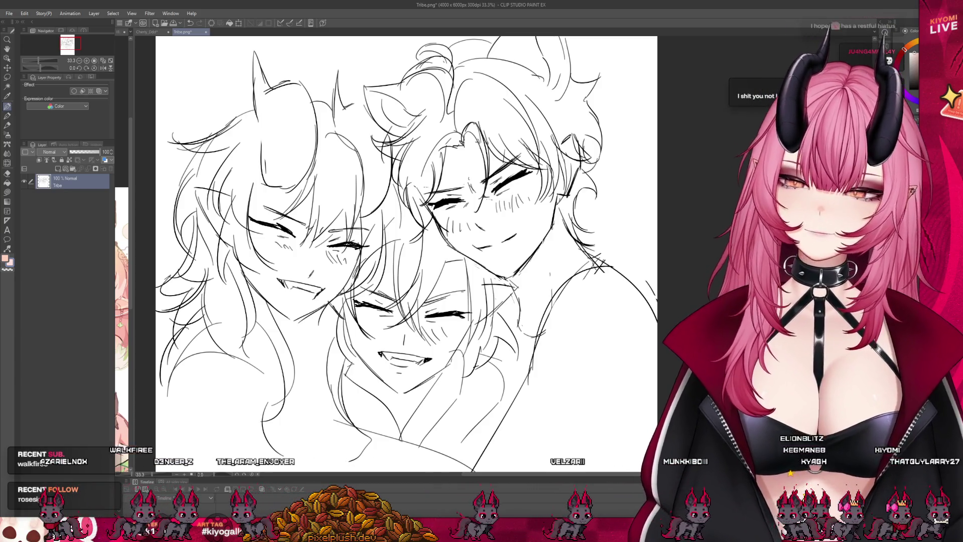
scroll(698, 221, "down", 3)
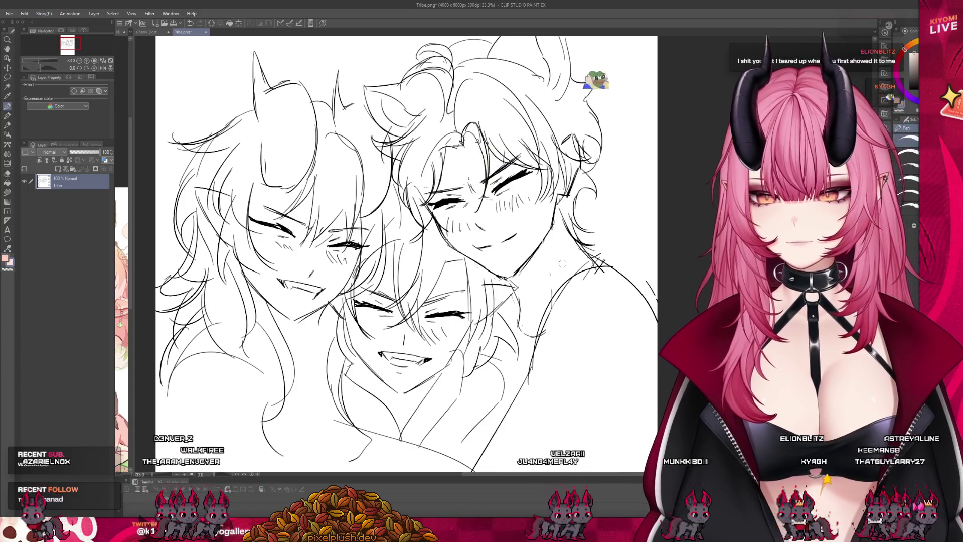
scroll(698, 220, "up", 2)
scroll(494, 188, "up", 1)
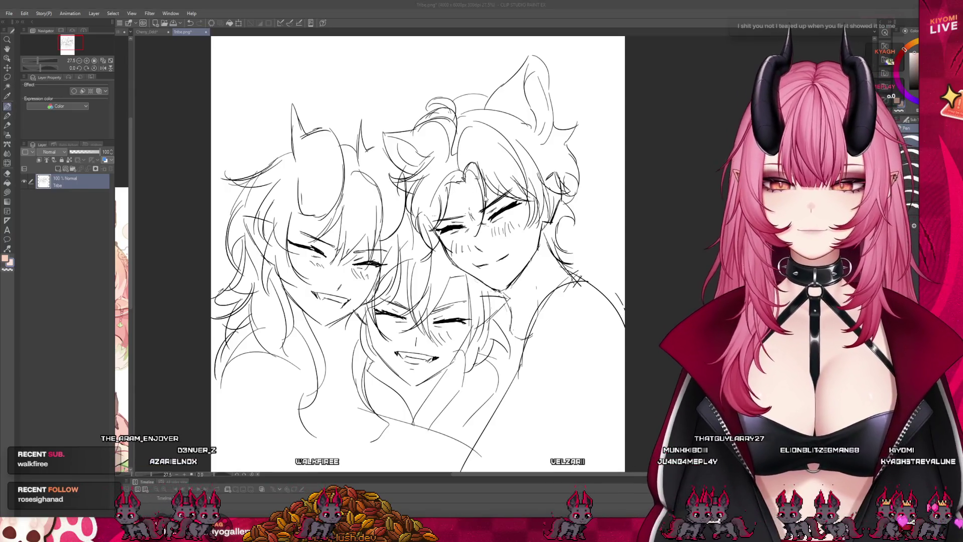
key("ctrl+w")
scroll(394, 260, "down", 1)
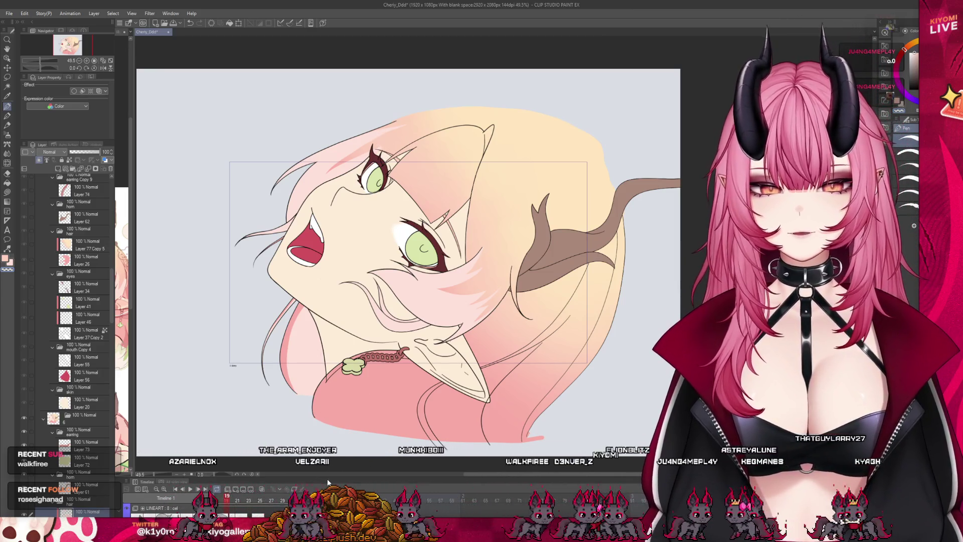
Step: Make the timeline panel taller and step one animation frame forward and back
mouse_move(327, 477)
left_mouse_down()
mouse_move(327, 413)
mouse_move(355, 440)
left_mouse_up()
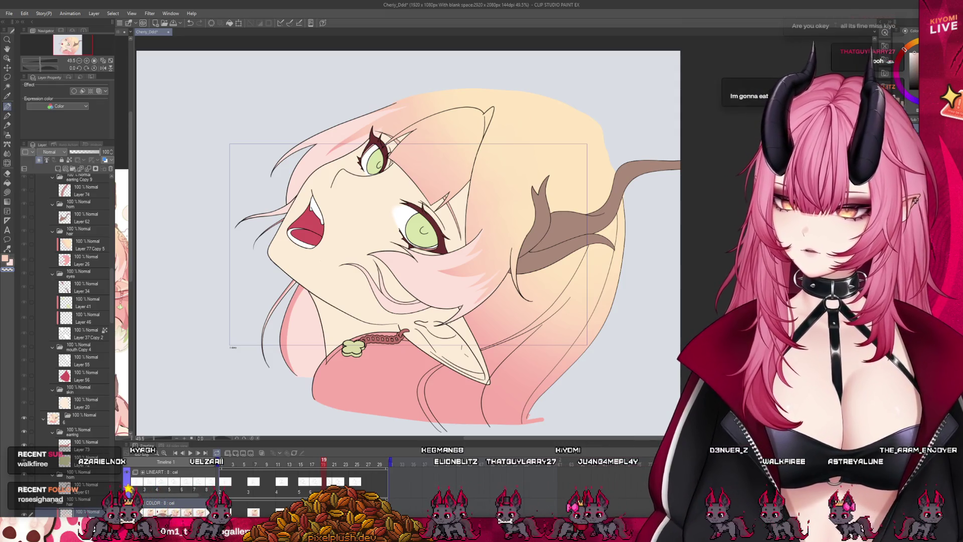
scroll(392, 236, "down", 1)
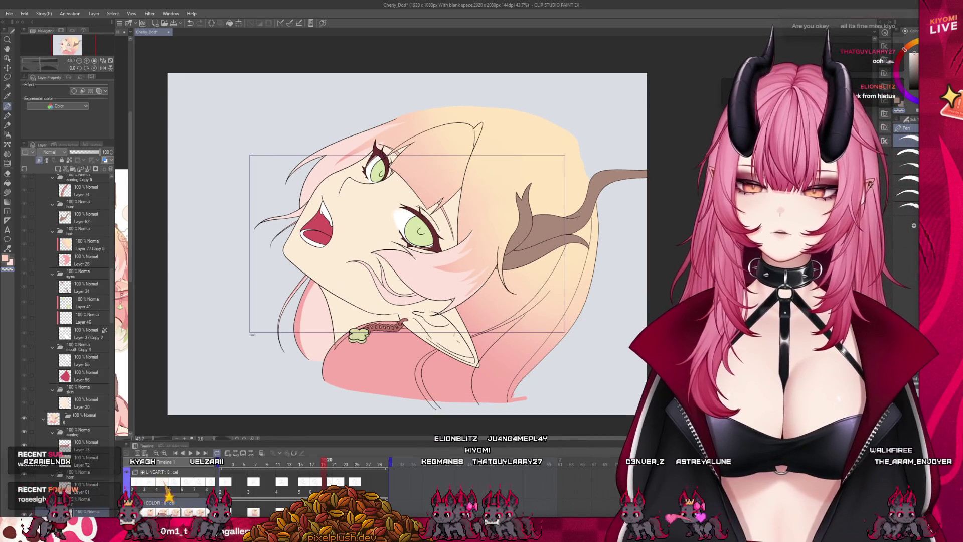
key("ctrl+Right")
key("ctrl+Left")
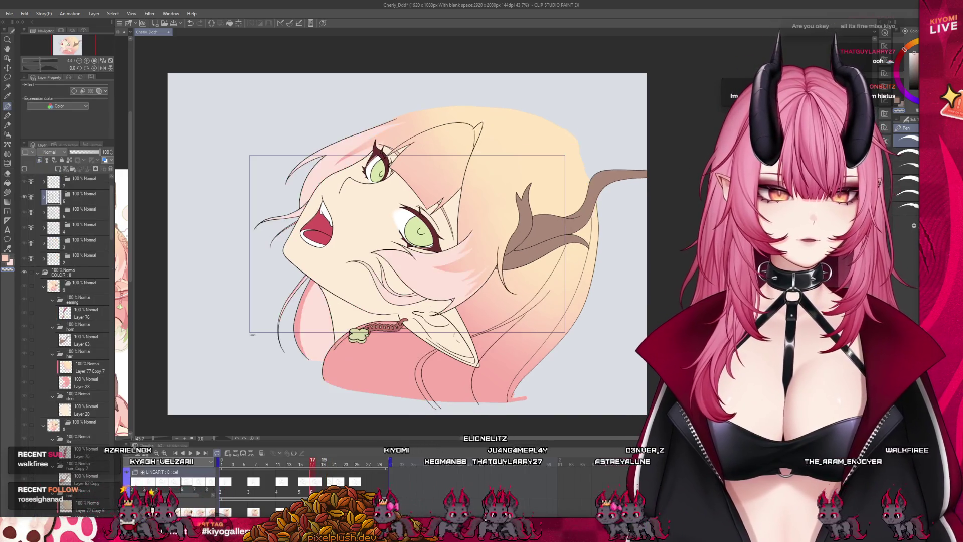
Step: Move to the frame where the girl's head is tipped further back
scroll(52, 355, "down", 1)
scroll(53, 354, "down", 5)
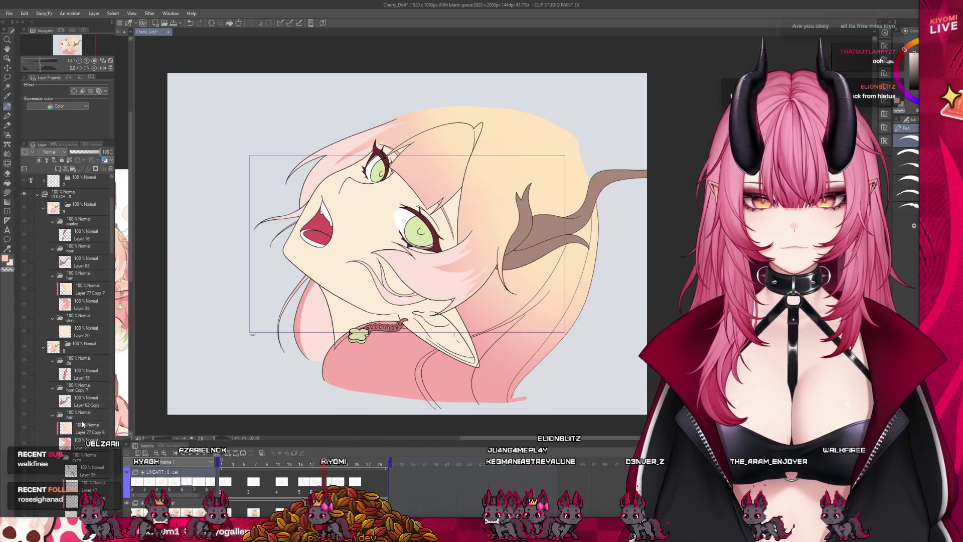
scroll(74, 462, "down", 10)
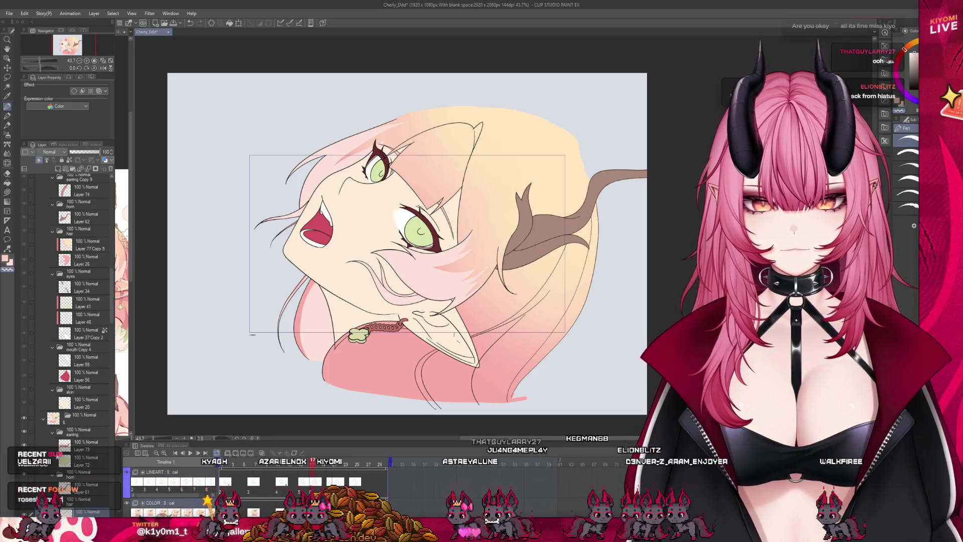
key("ctrl+Right")
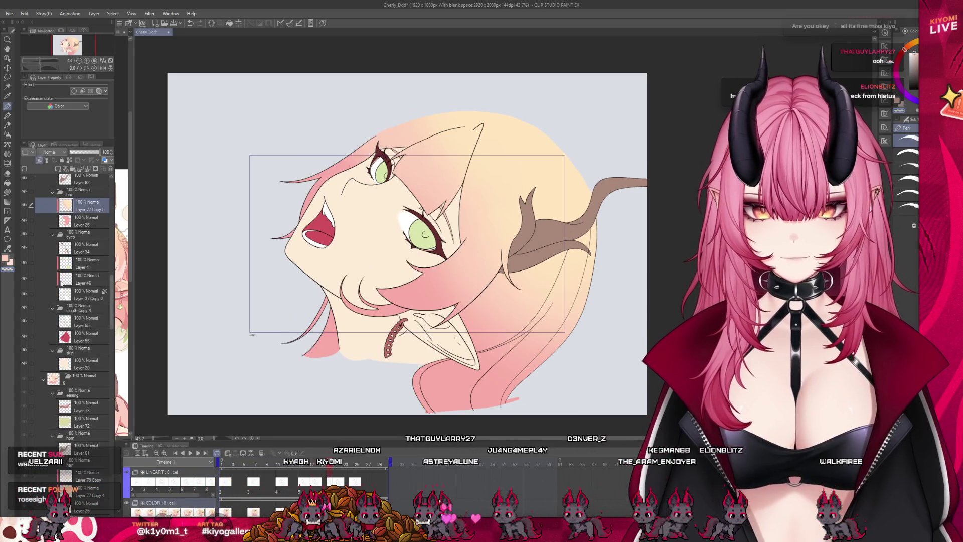
scroll(443, 230, "up", 2)
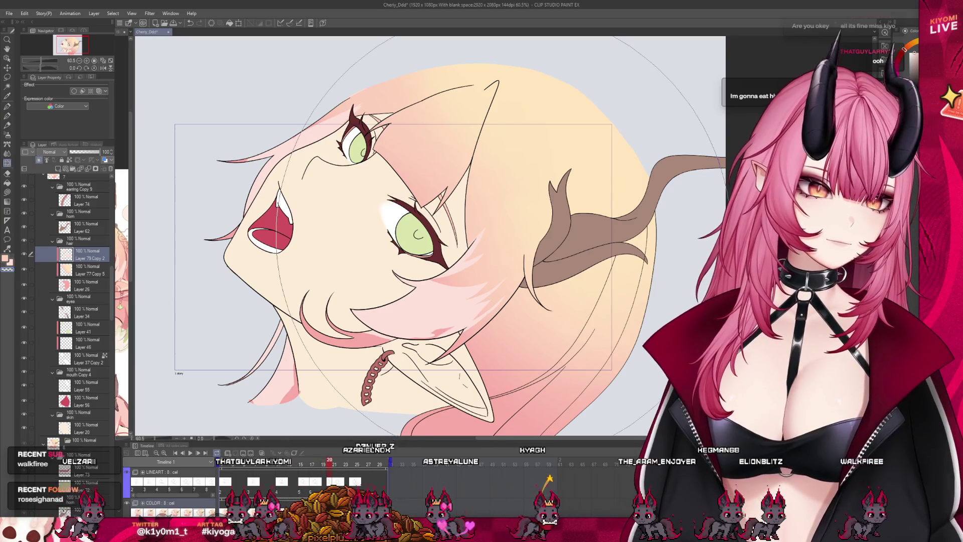
Step: Airbrush soft pink blush onto the cheek, beside the eye and along the jaw edge
mouse_move(471, 274)
left_mouse_down()
mouse_move(442, 301)
mouse_move(448, 314)
mouse_move(472, 286)
mouse_move(451, 311)
mouse_move(462, 281)
left_mouse_up()
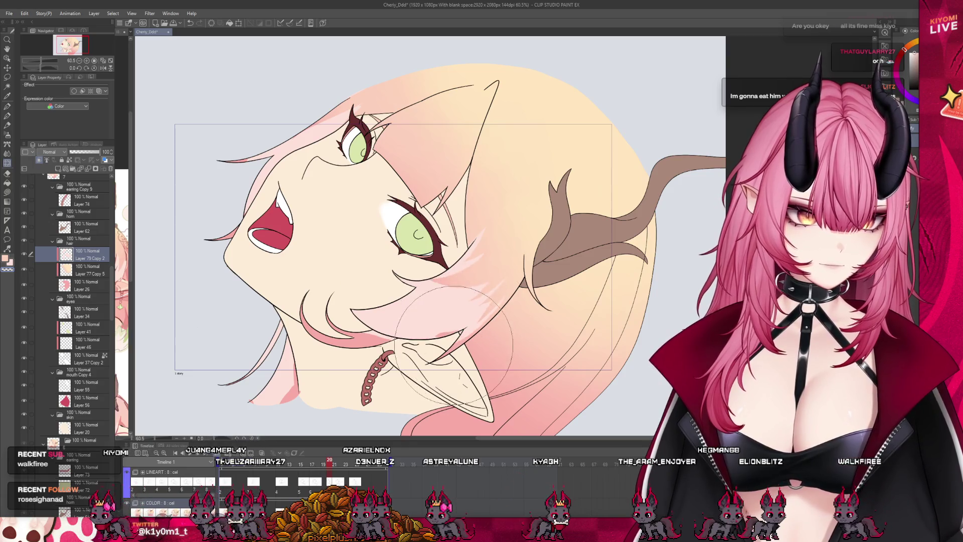
left_click_drag(453, 346, 510, 367)
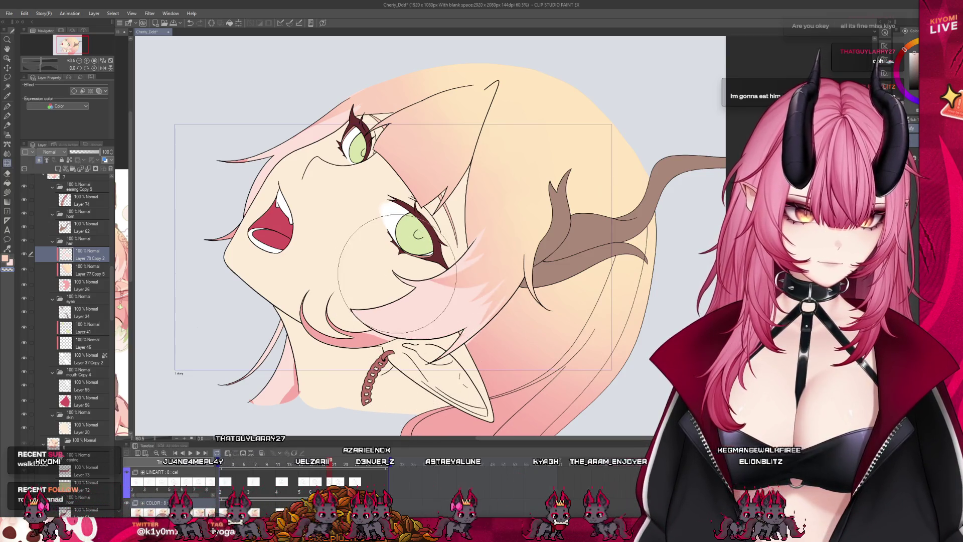
left_click_drag(396, 274, 403, 269)
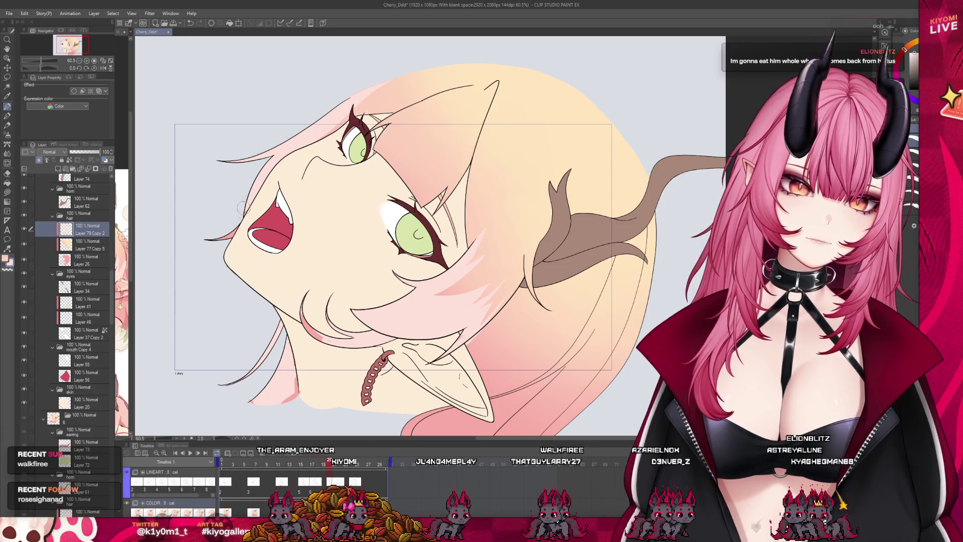
mouse_move(266, 353)
left_mouse_down()
mouse_move(290, 326)
mouse_move(285, 400)
left_mouse_up()
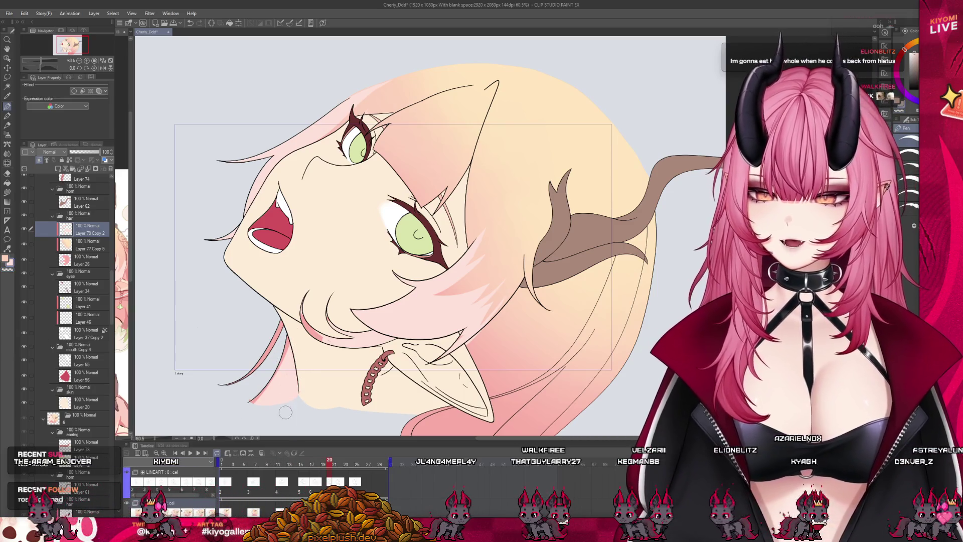
mouse_move(290, 363)
left_mouse_down()
mouse_move(253, 403)
mouse_move(282, 316)
left_mouse_up()
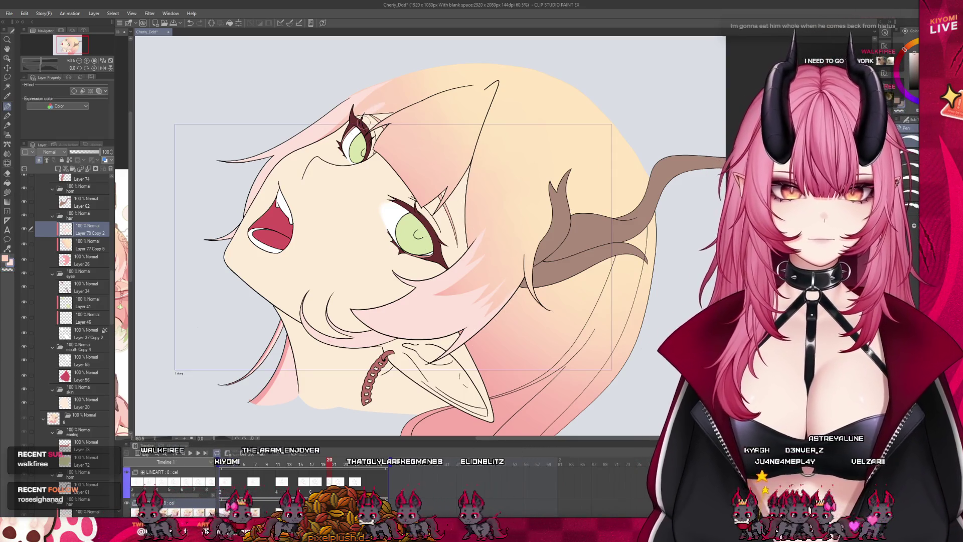
Step: Zoom out, scrub back through the frames and play the animation from the start
scroll(397, 324, "down", 2)
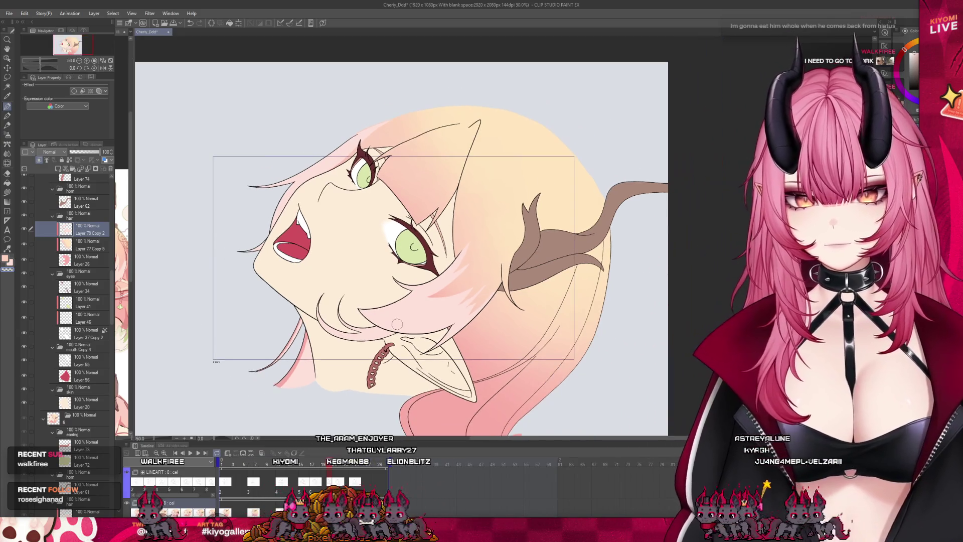
scroll(366, 291, "down", 1)
mouse_move(329, 466)
left_mouse_down()
mouse_move(306, 470)
mouse_move(344, 483)
mouse_move(317, 482)
left_mouse_up()
left_click(192, 454)
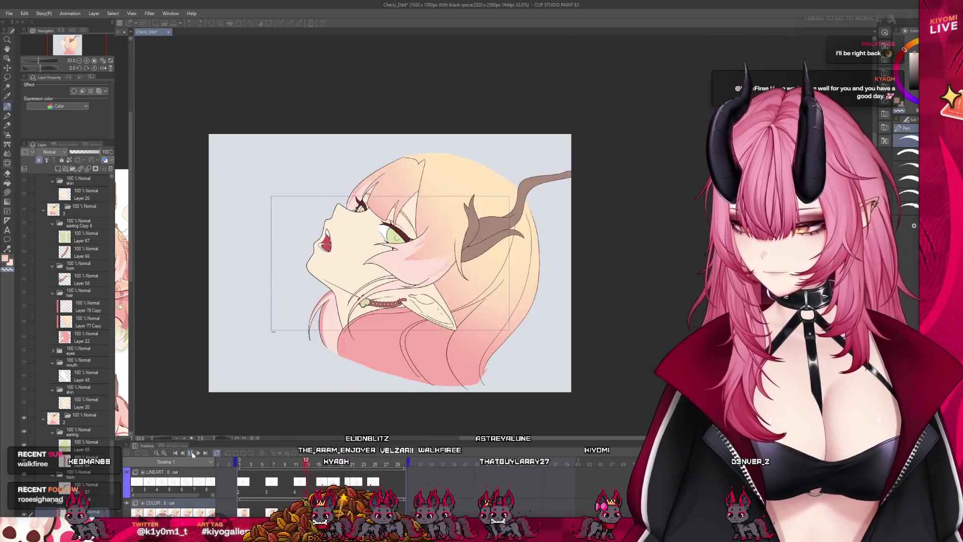
scroll(308, 252, "up", 2)
scroll(308, 252, "up", 1)
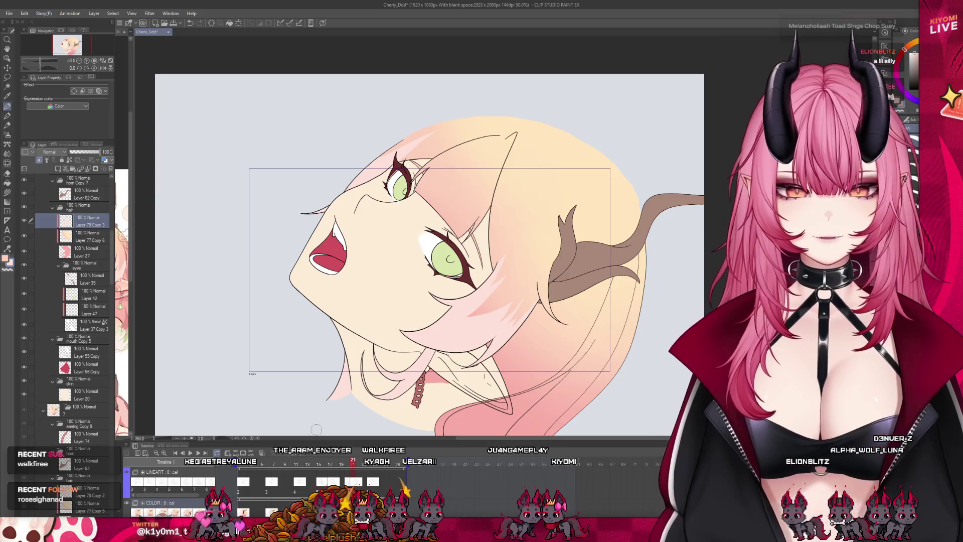
left_click_drag(357, 470, 336, 465)
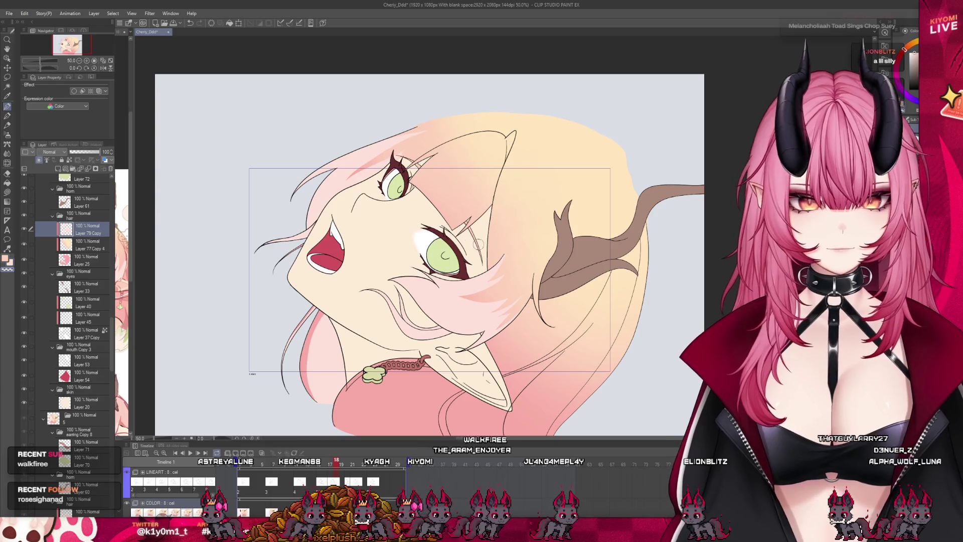
key("Left")
key("Left")
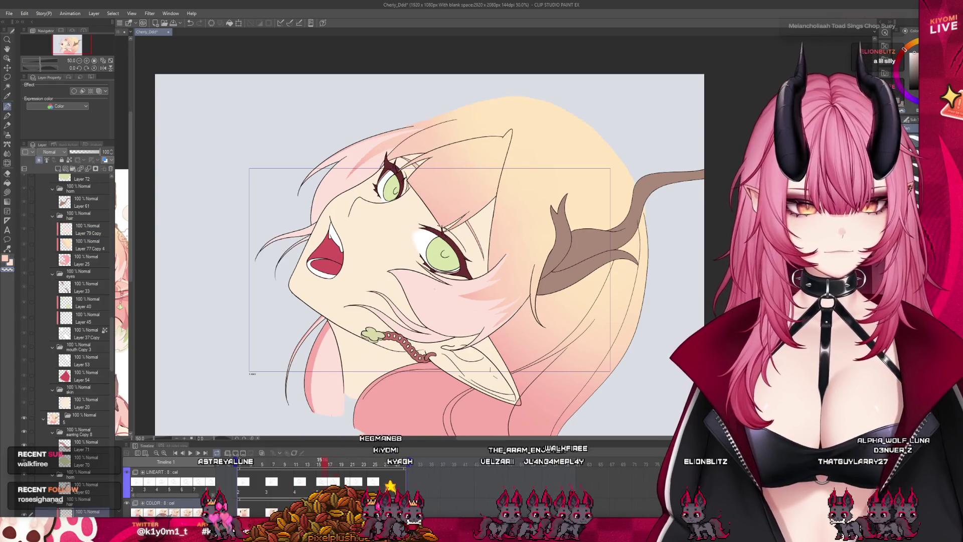
key("Left")
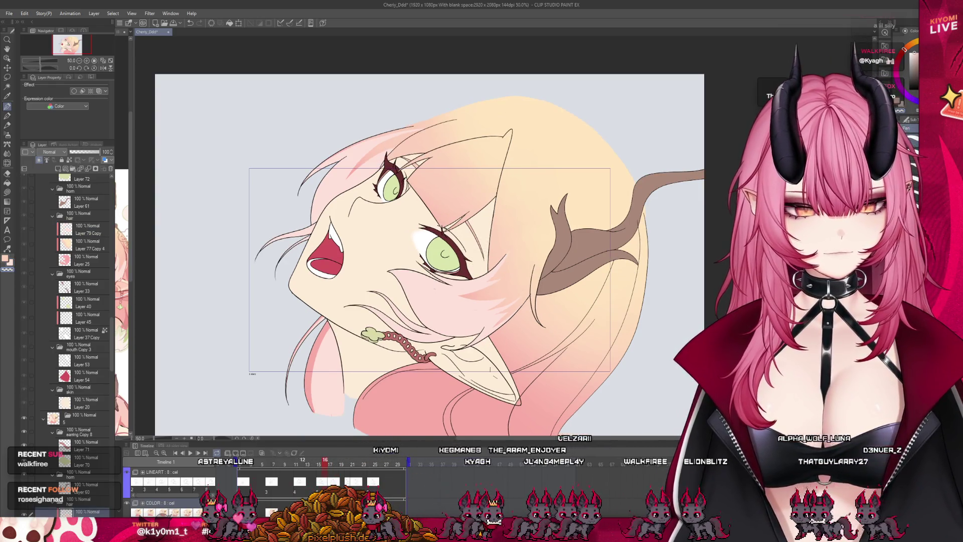
key("Left")
key("Left")
key("Left")
key("Left")
key("Left")
key("Left")
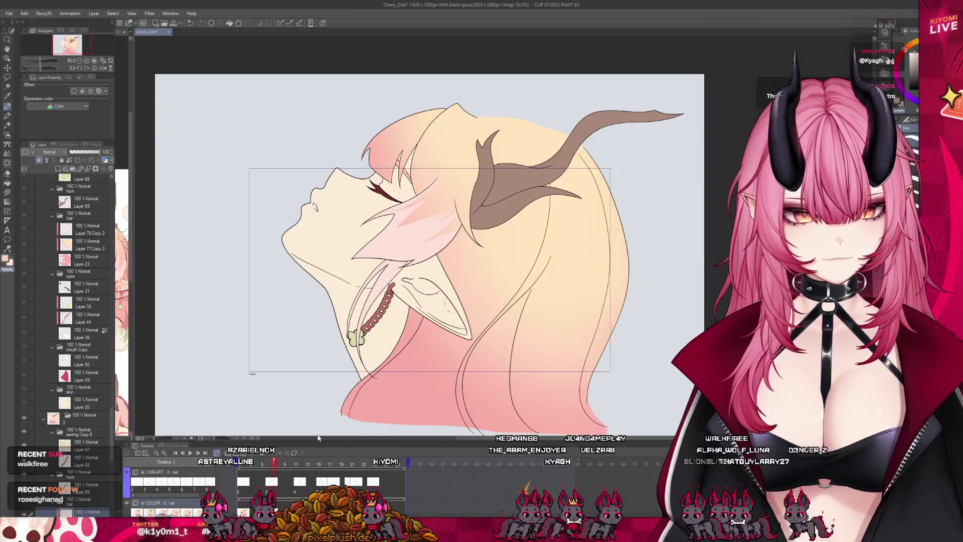
left_click(346, 466)
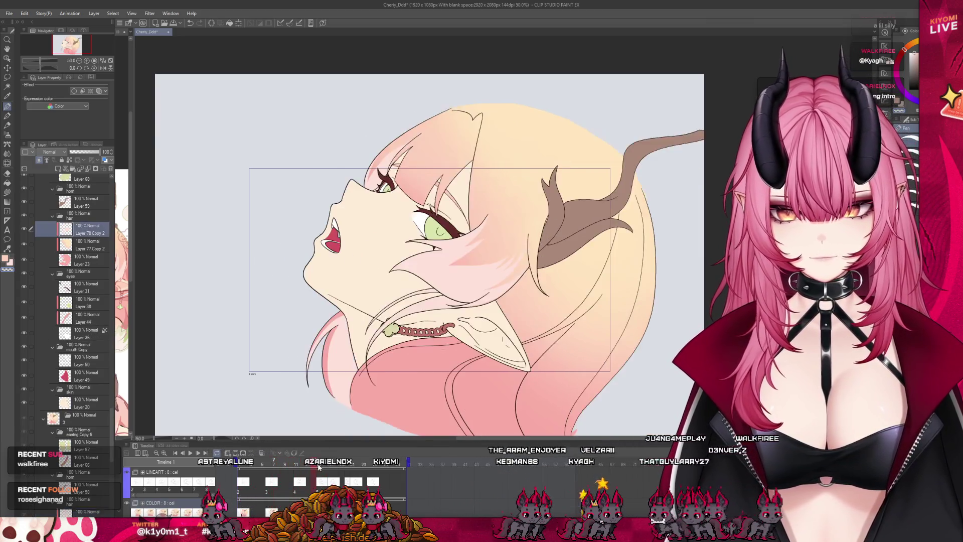
mouse_move(353, 467)
left_mouse_down()
mouse_move(378, 468)
mouse_move(239, 468)
left_mouse_up()
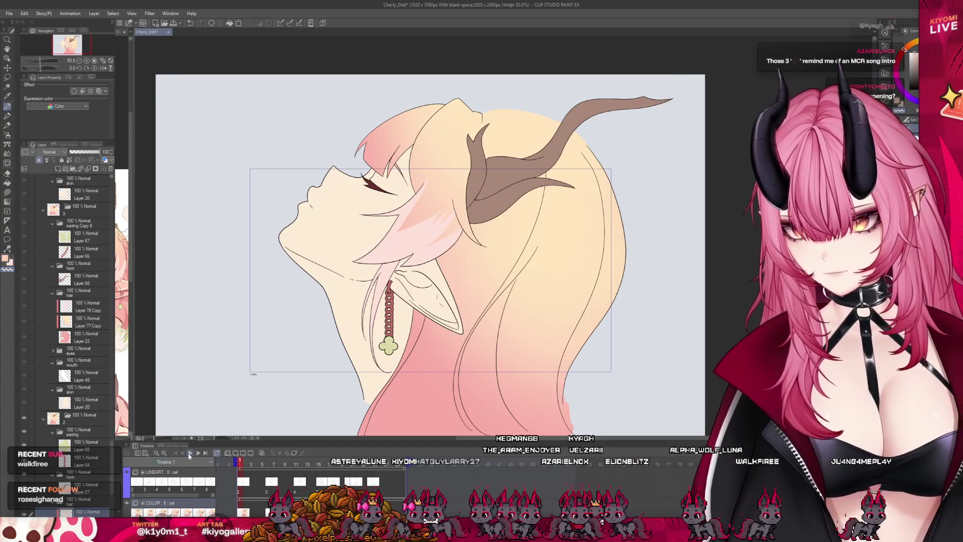
left_click(189, 453)
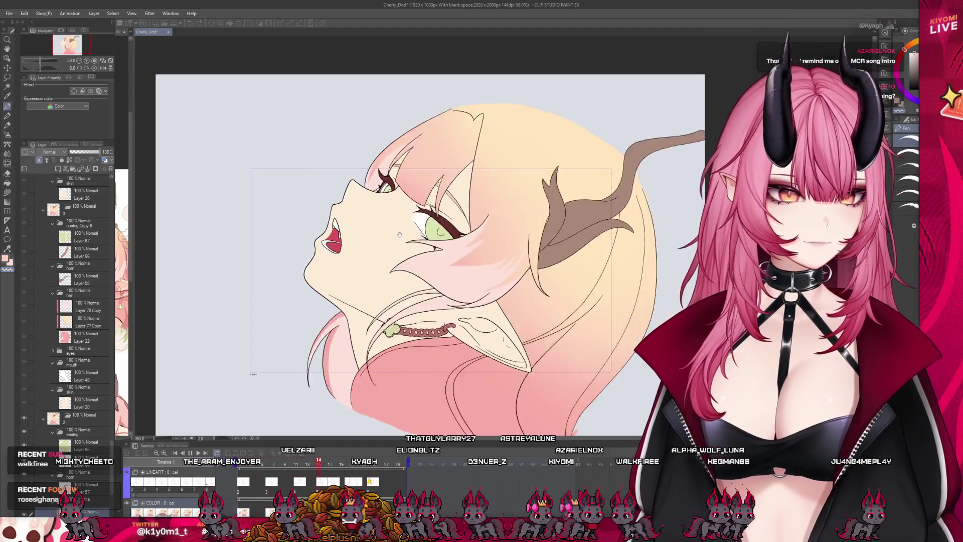
scroll(402, 231, "up", 1)
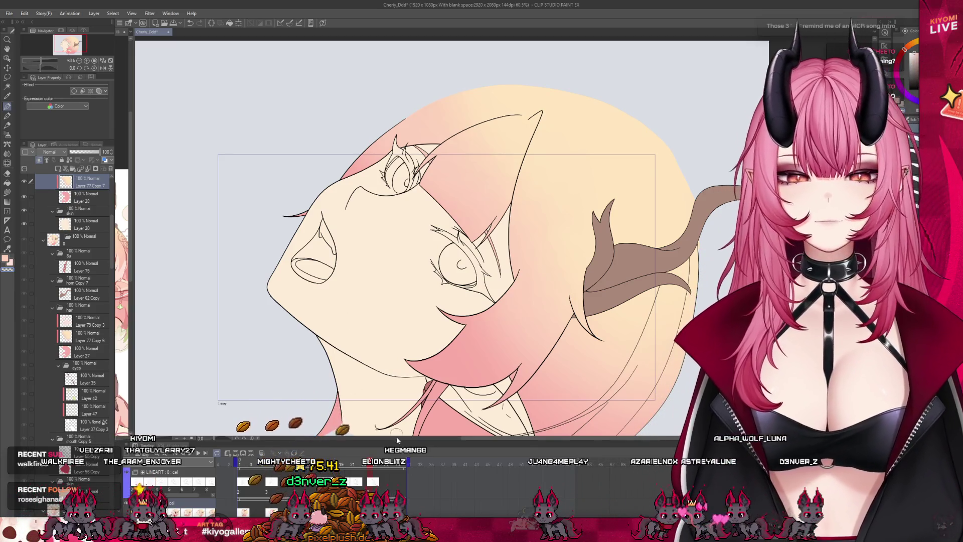
Step: Restart playback and turn on Layer 42 in the eyes group to show the green eyes
key("space")
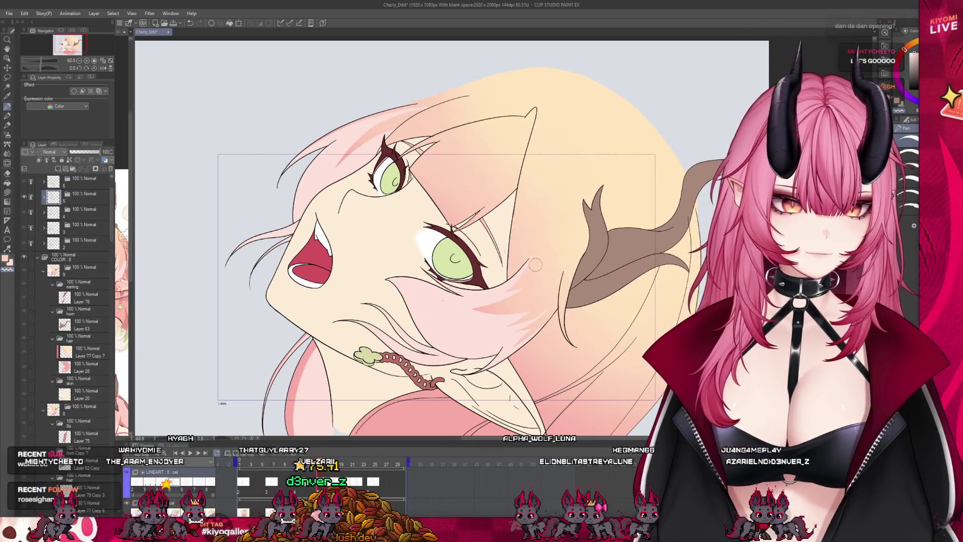
scroll(536, 274, "up", 1)
scroll(72, 403, "down", 3)
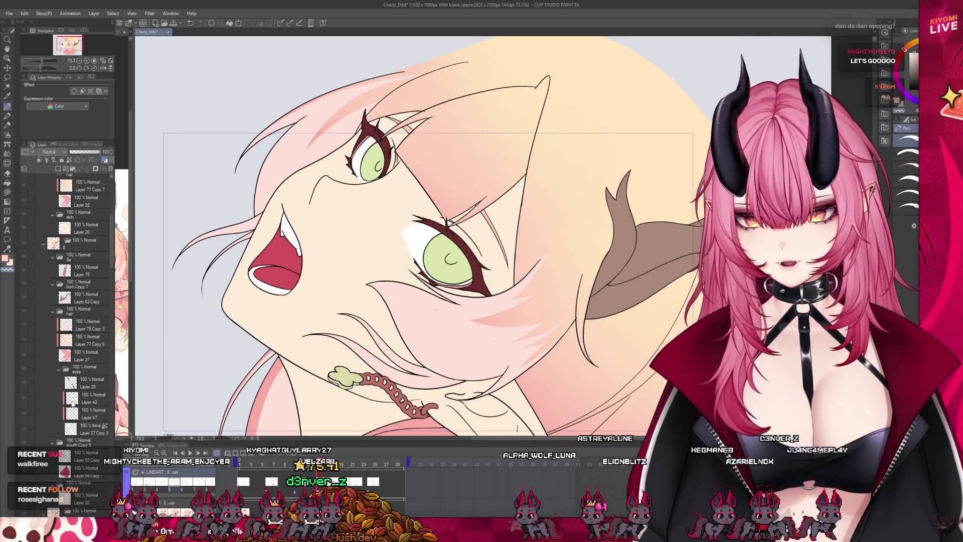
scroll(86, 443, "down", 1)
left_click(73, 382)
left_click(24, 380)
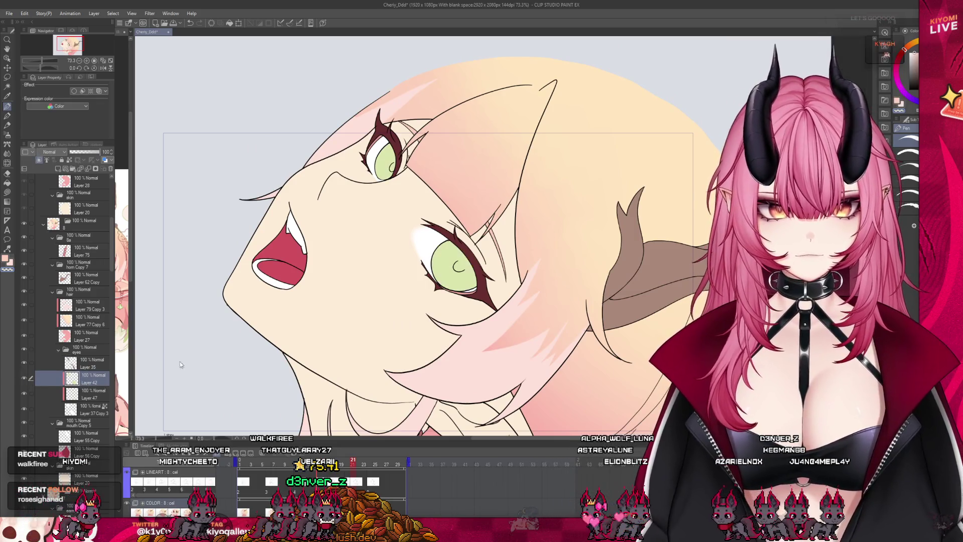
Step: Widen the reference illustration pane and make it the active document
scroll(338, 176, "up", 4)
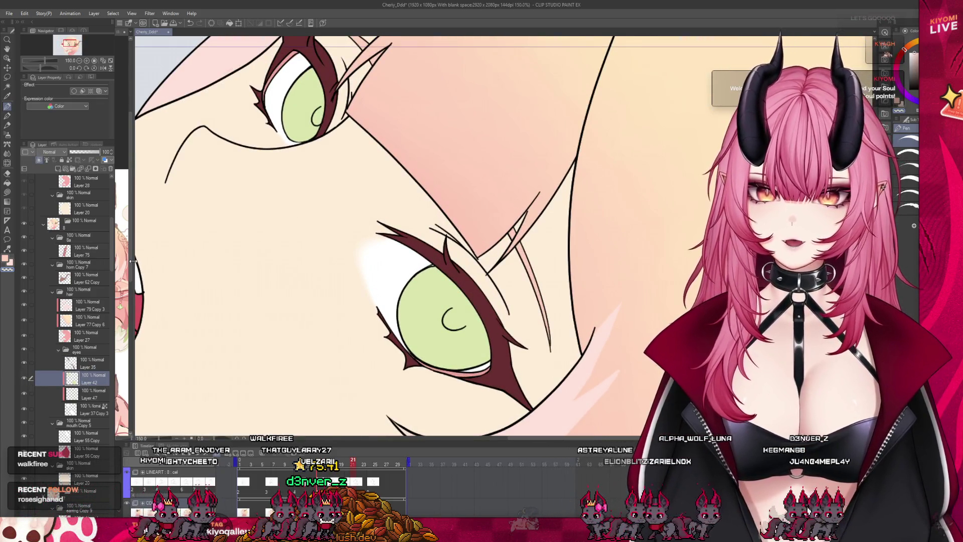
left_click_drag(133, 261, 358, 261)
left_click(237, 157)
Step: Zoom the reference onto the face, then widen the animation canvas again
scroll(203, 252, "up", 5)
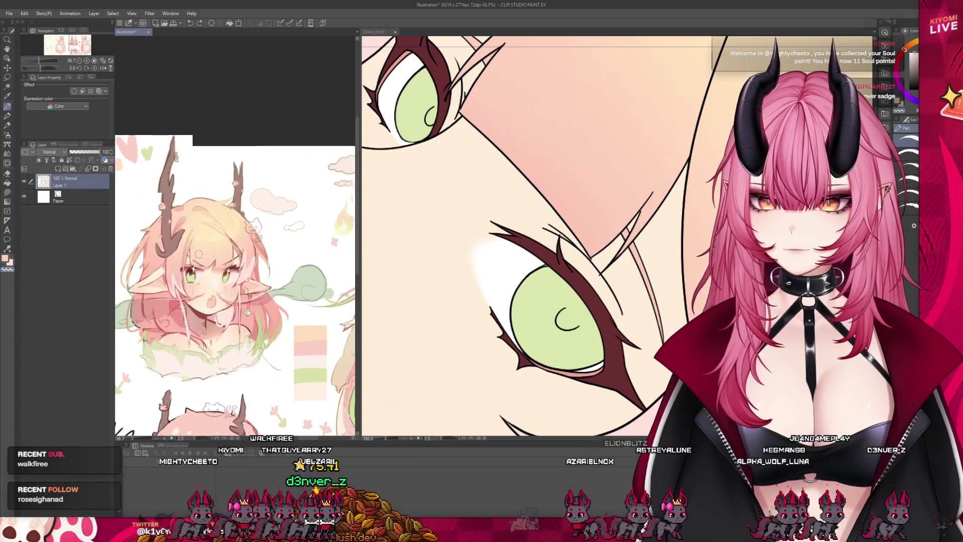
left_click(433, 216)
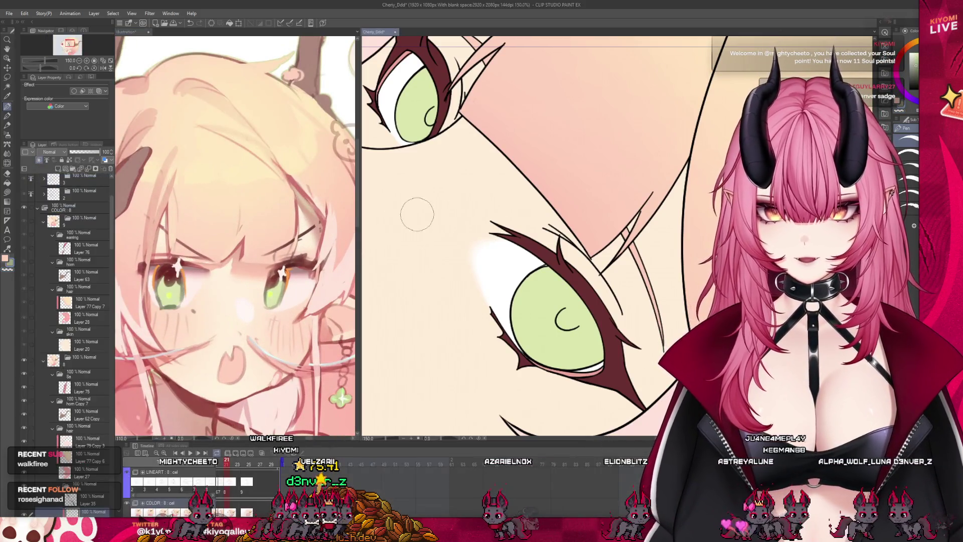
left_click_drag(357, 210, 183, 207)
scroll(301, 216, "down", 2)
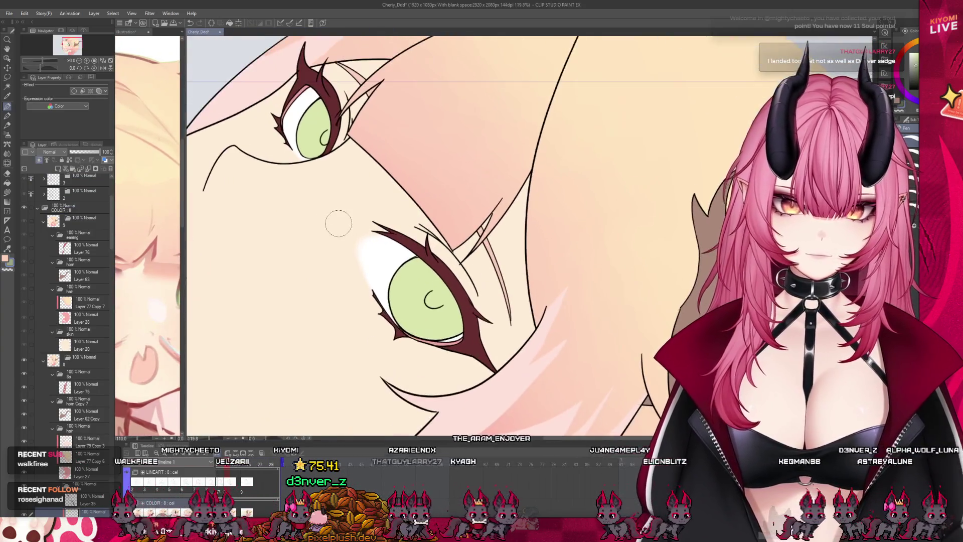
Step: Switch to the Watercolor brush and reduce its size
left_click(8, 115)
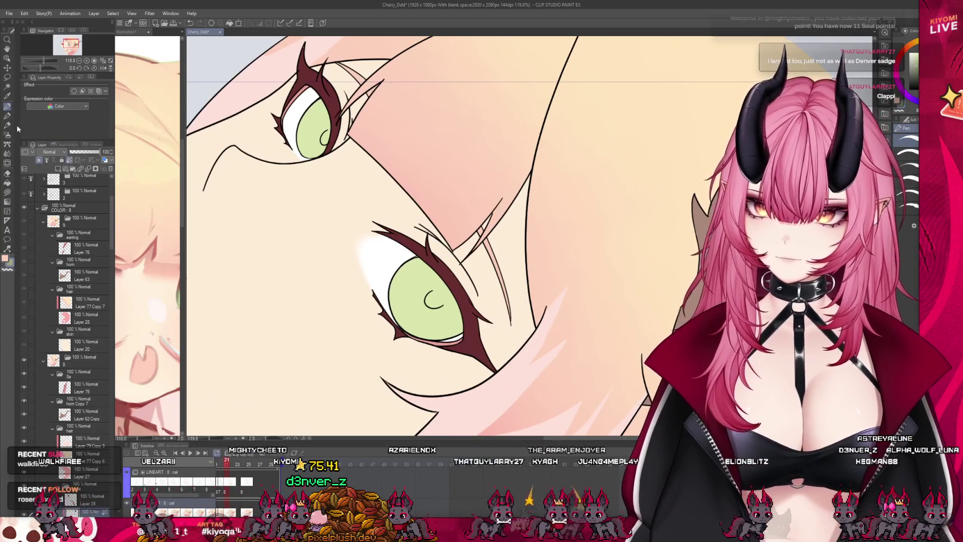
left_click(8, 134)
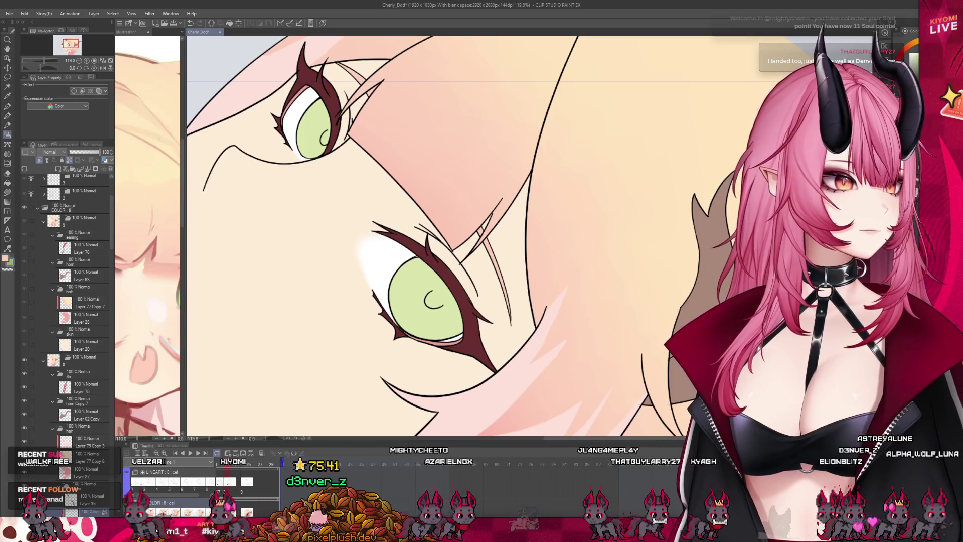
key("bracketleft")
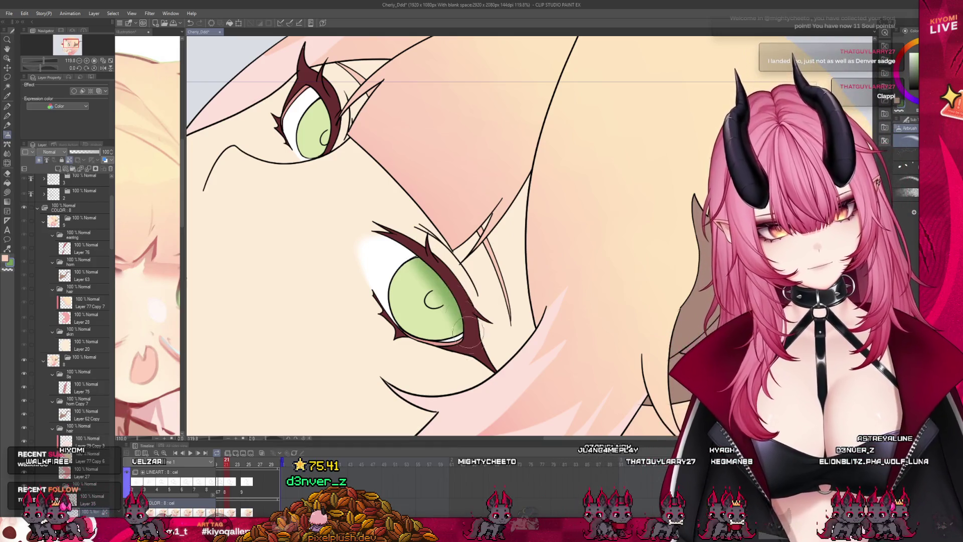
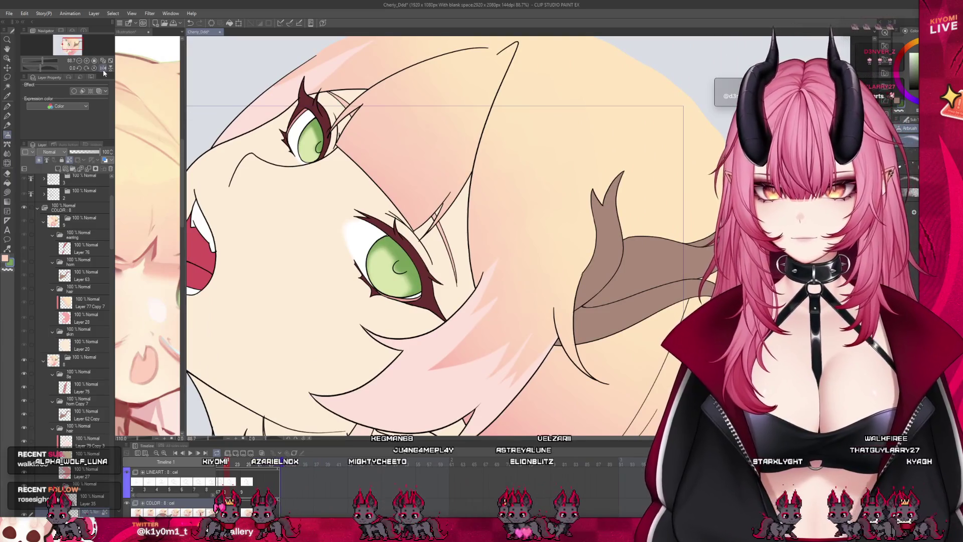
Step: Mirror the canvas to check the drawing, then flip it back to normal
left_click(102, 68)
scroll(269, 172, "down", 2)
scroll(604, 151, "up", 2)
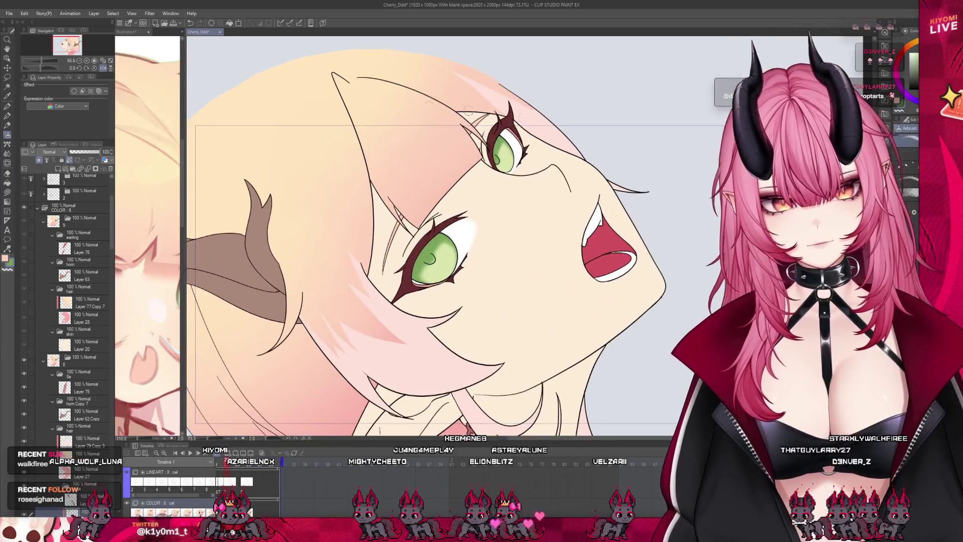
left_click(99, 71)
Step: Airbrush a soft light-yellow highlight onto the lower green iris
scroll(574, 198, "up", 2)
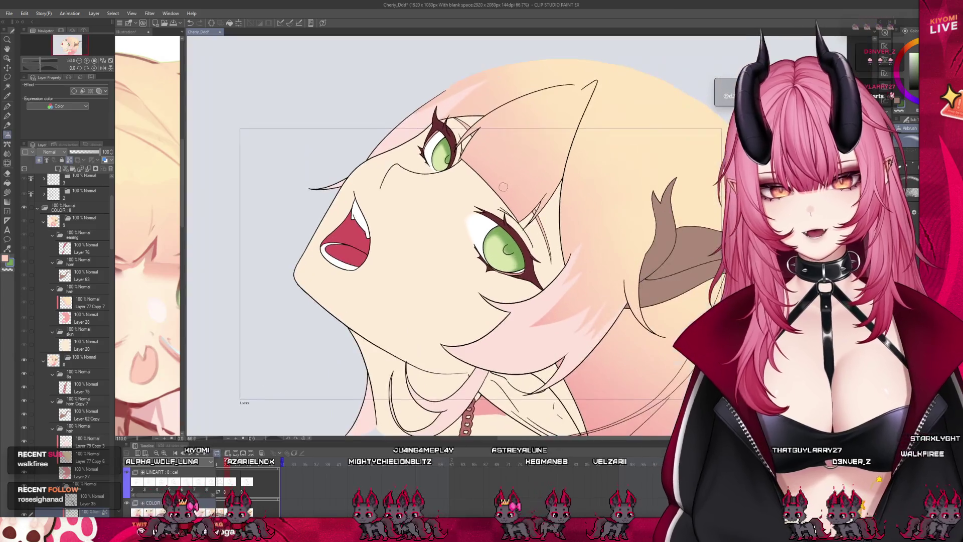
scroll(575, 199, "up", 1)
scroll(464, 199, "up", 1)
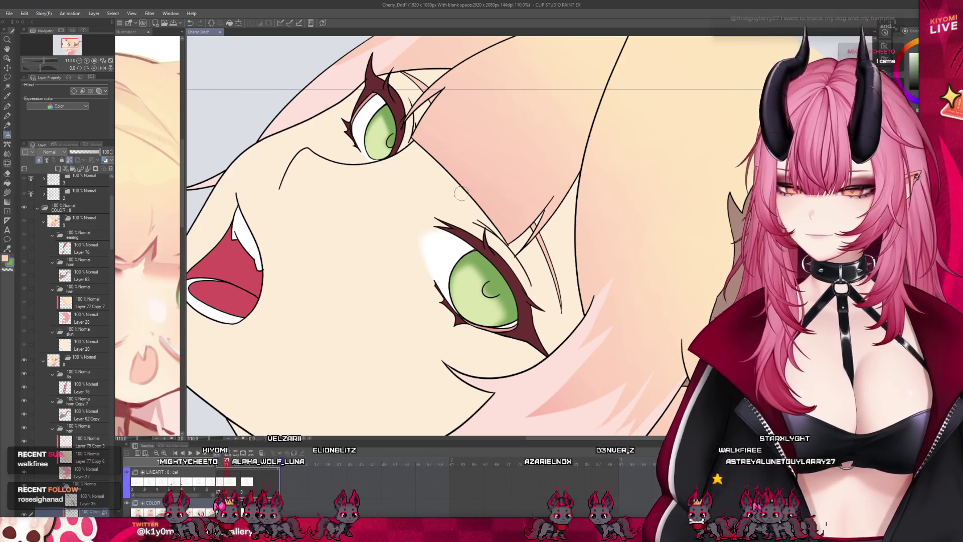
scroll(345, 306, "down", 3)
scroll(409, 216, "up", 5)
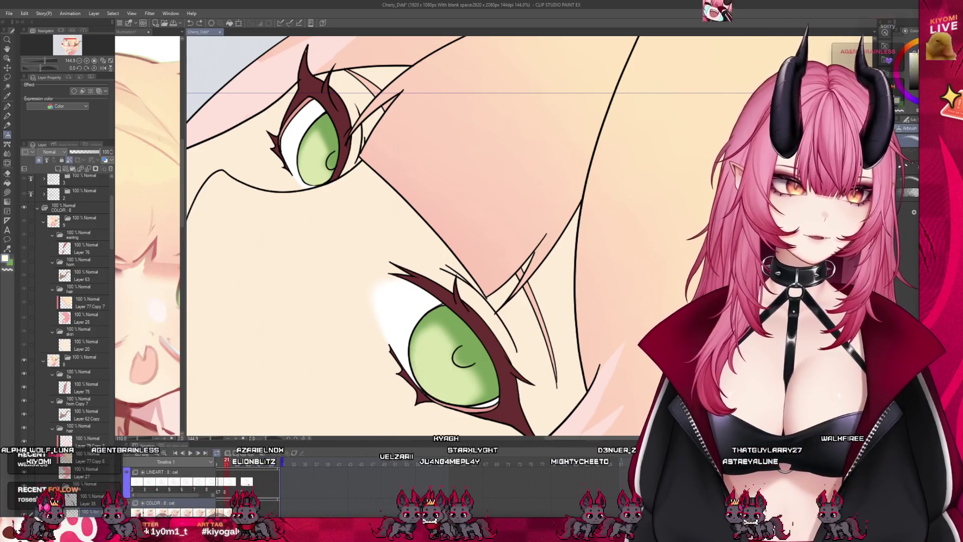
left_click(428, 388)
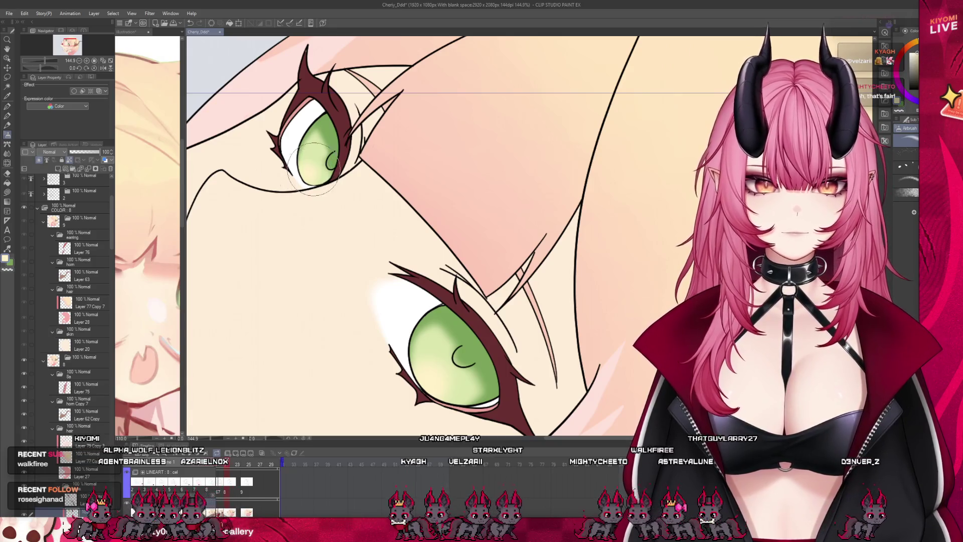
scroll(351, 198, "down", 6)
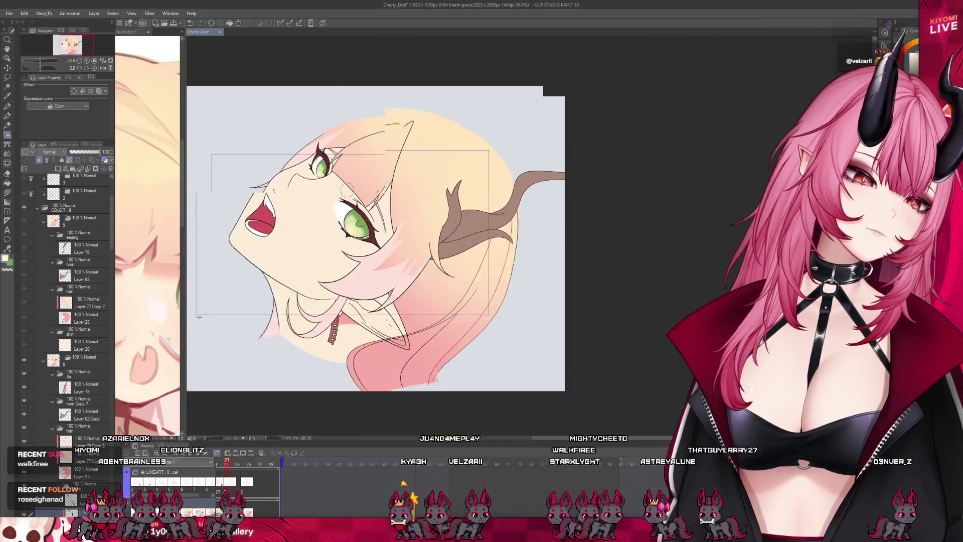
scroll(339, 190, "up", 2)
Step: Widen the reference illustration pane and bring the reference to the front
left_click_drag(184, 224, 248, 221)
left_click(156, 213)
scroll(156, 213, "down", 4)
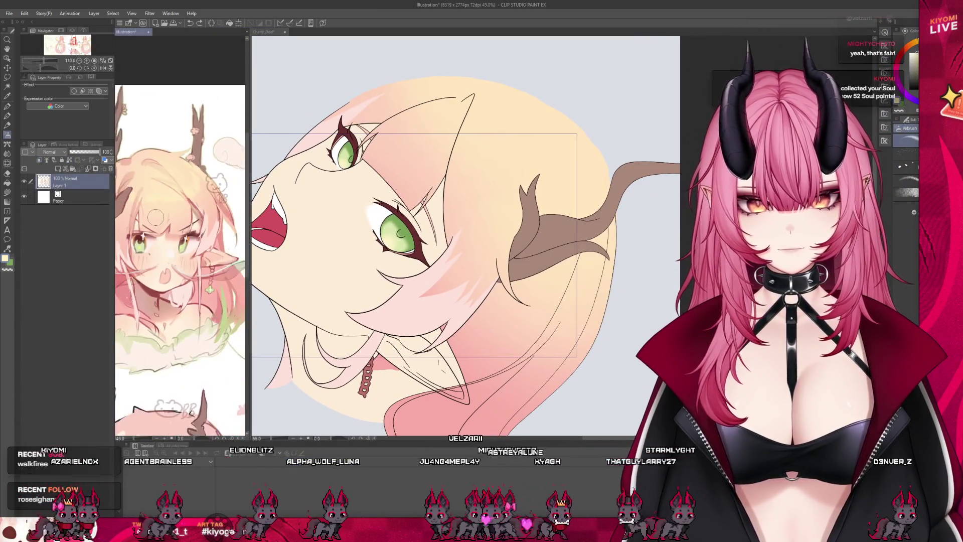
Step: Widen the character drawing pane again and return to the Cherry drawing
left_click_drag(250, 220, 132, 221)
left_click(287, 194)
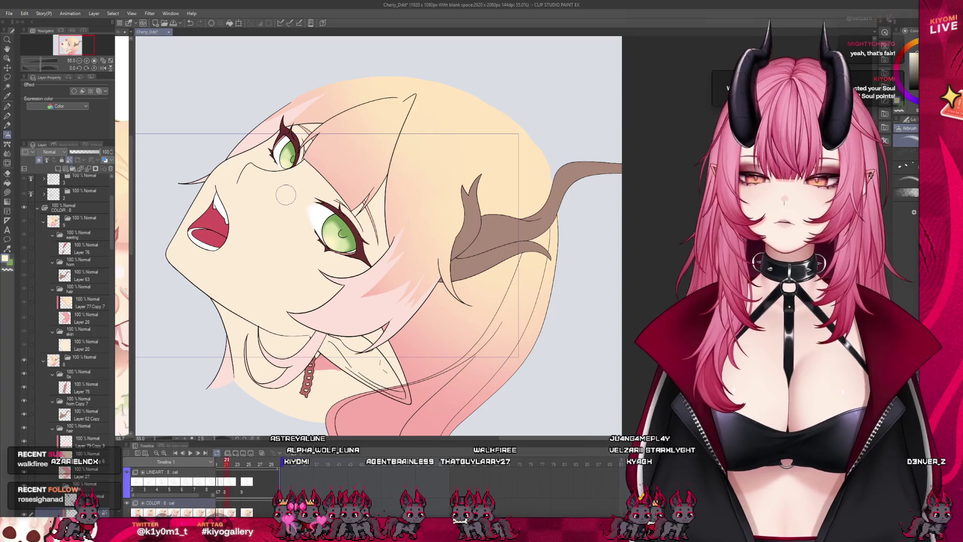
scroll(286, 195, "up", 4)
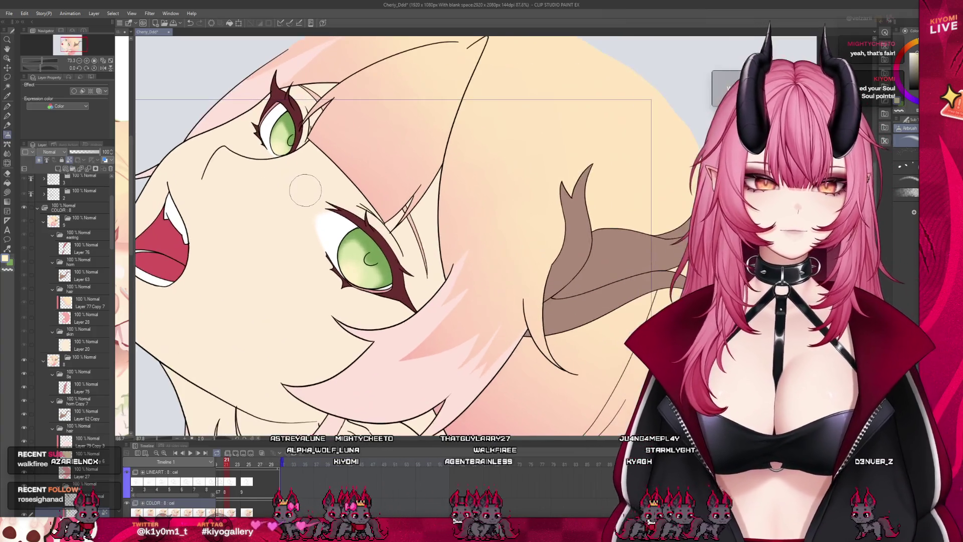
Step: Sample the iris green, shade the lower iris darker toward its top, then switch to the reference
left_click(381, 274, "alt")
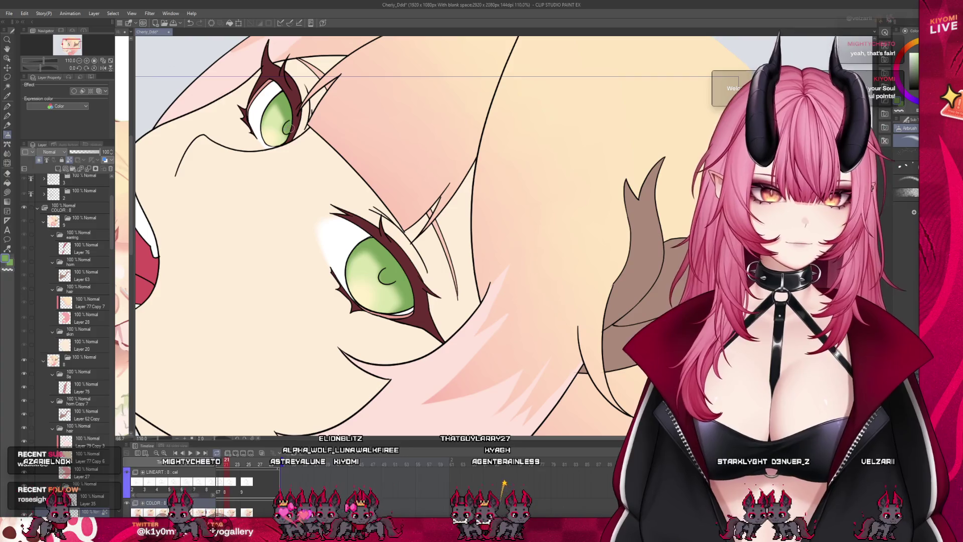
scroll(356, 201, "up", 3)
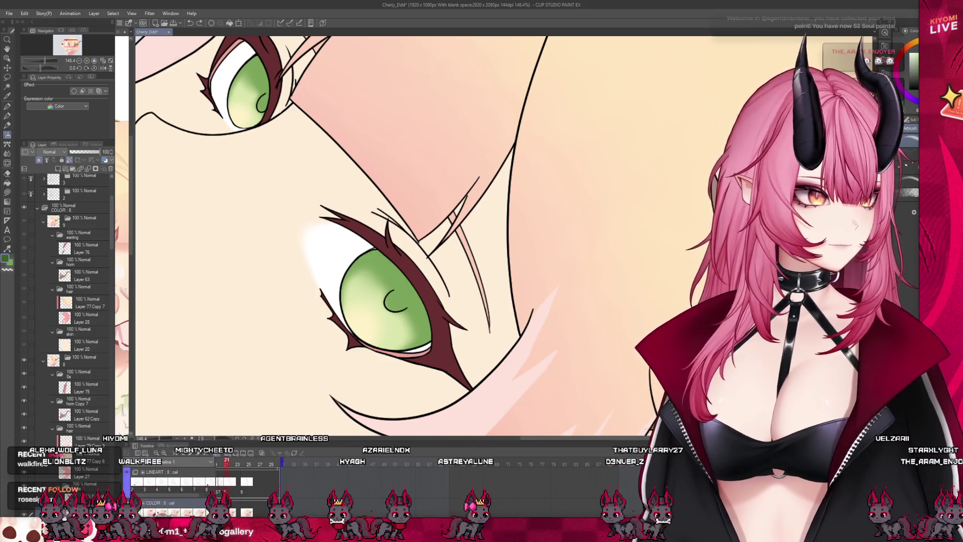
left_click_drag(384, 284, 393, 256)
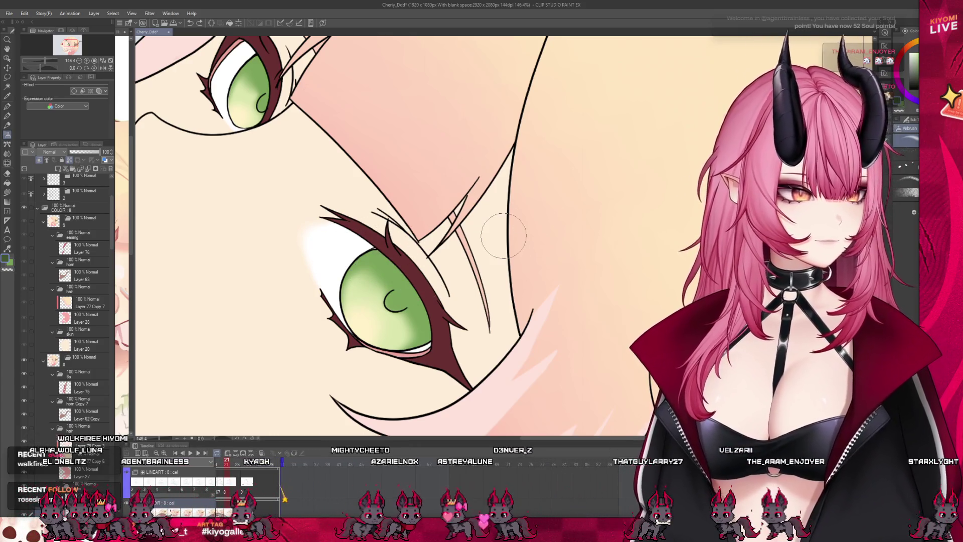
left_click_drag(383, 256, 416, 313)
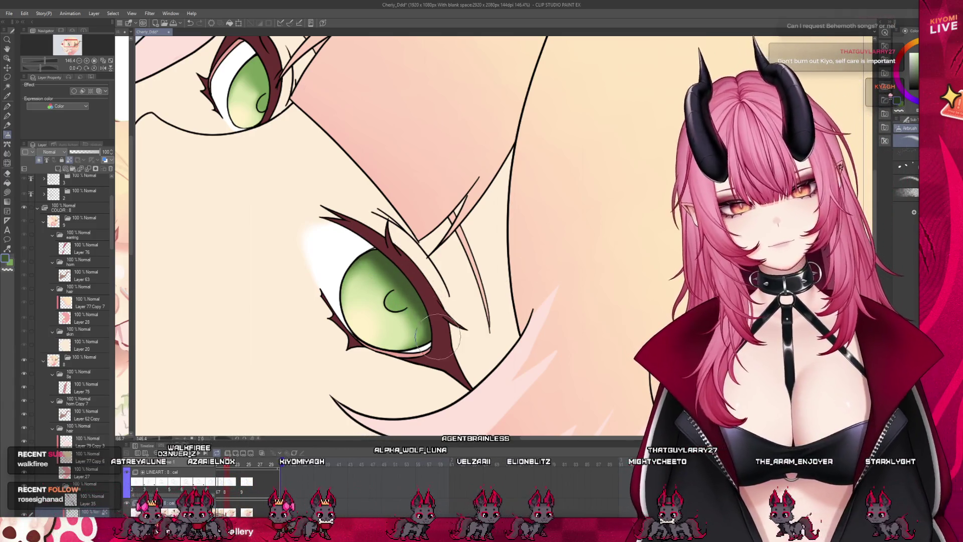
scroll(309, 324, "down", 5)
scroll(282, 186, "up", 3)
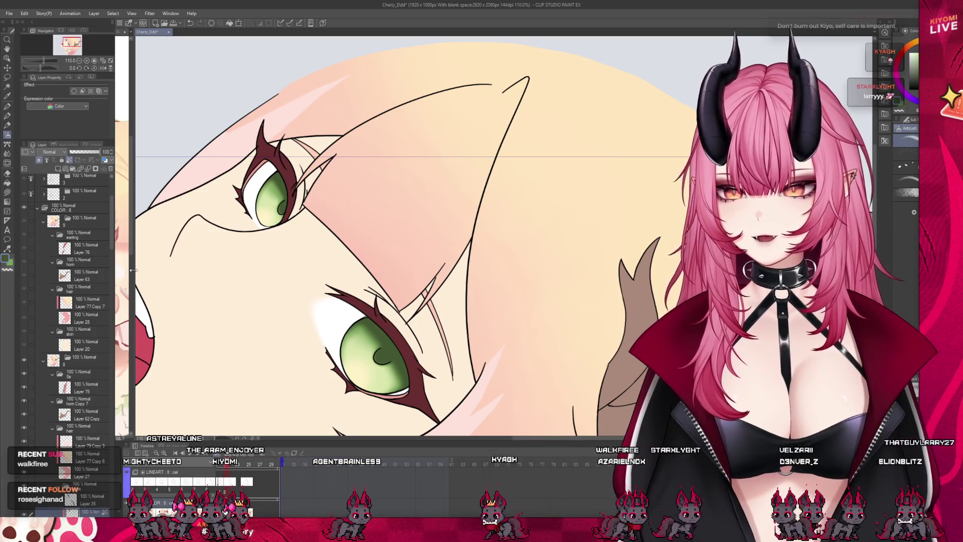
key("ctrl+Tab")
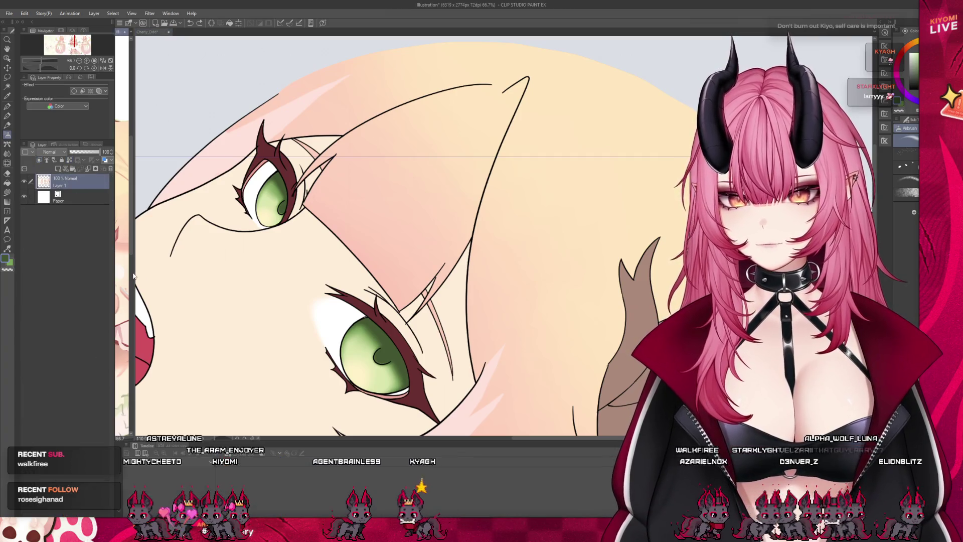
Step: Reveal the reference image beside the drawing and return to the character drawing
left_click_drag(135, 272, 249, 273)
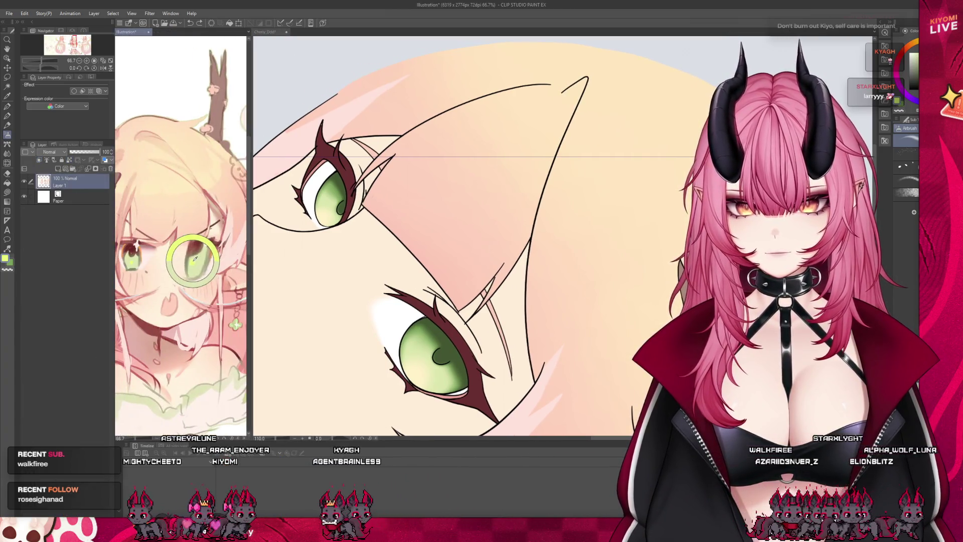
left_click(462, 338)
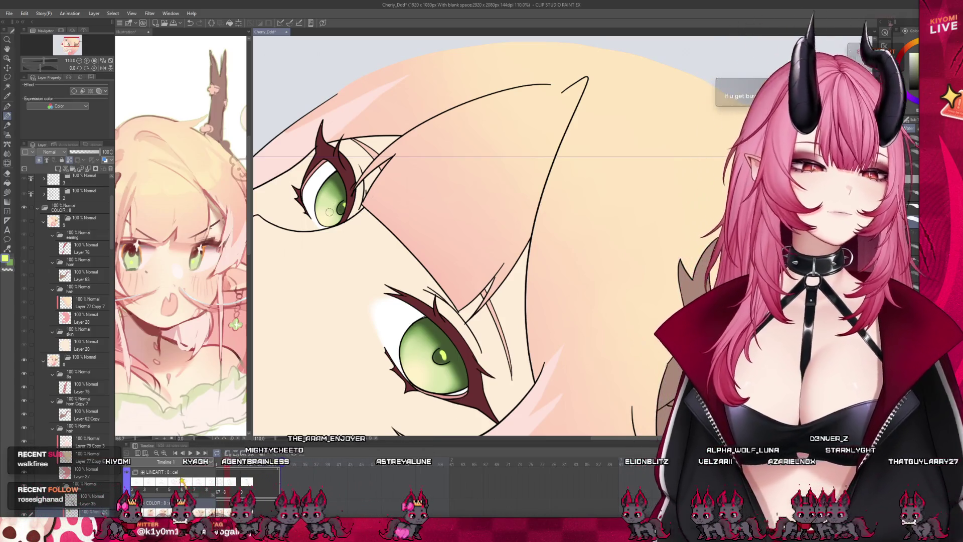
scroll(411, 208, "down", 5)
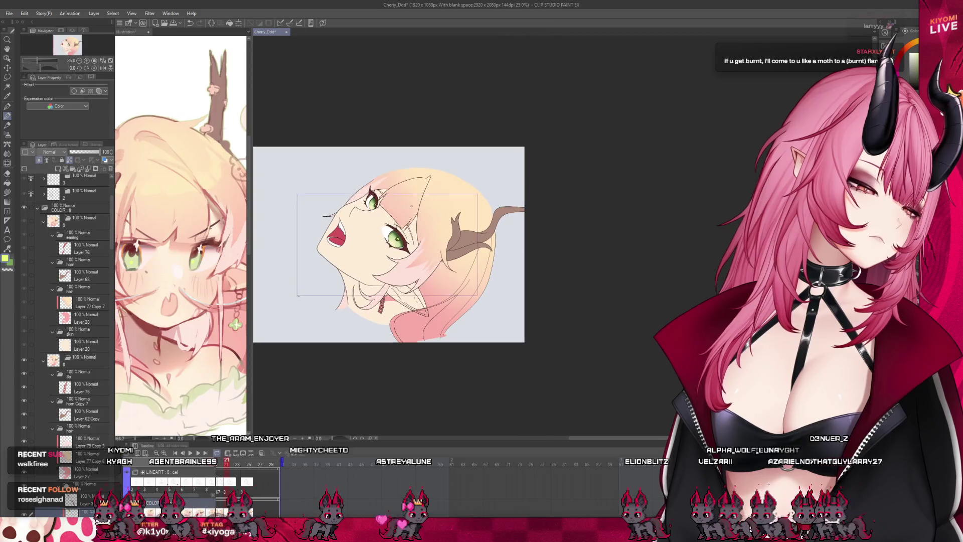
scroll(391, 195, "down", 1)
scroll(390, 195, "up", 3)
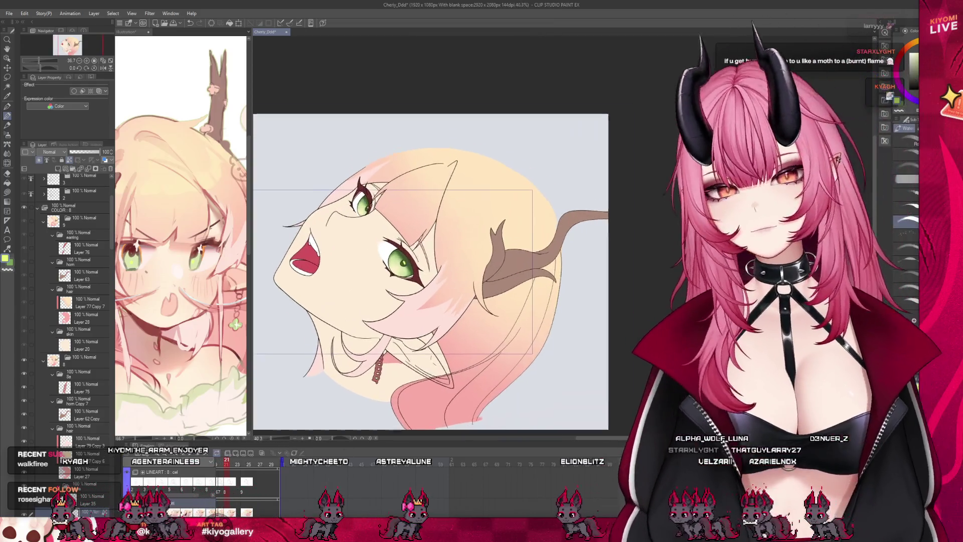
scroll(371, 226, "up", 2)
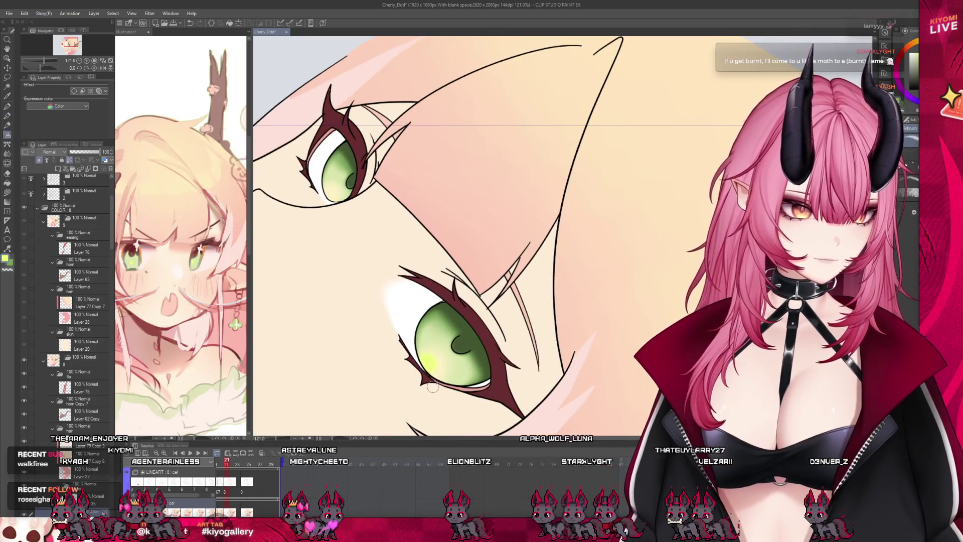
Step: Enlarge the brush and sample orange from the reference's eye, then return to the drawing
key("bracketright")
key("bracketright")
key("bracketright")
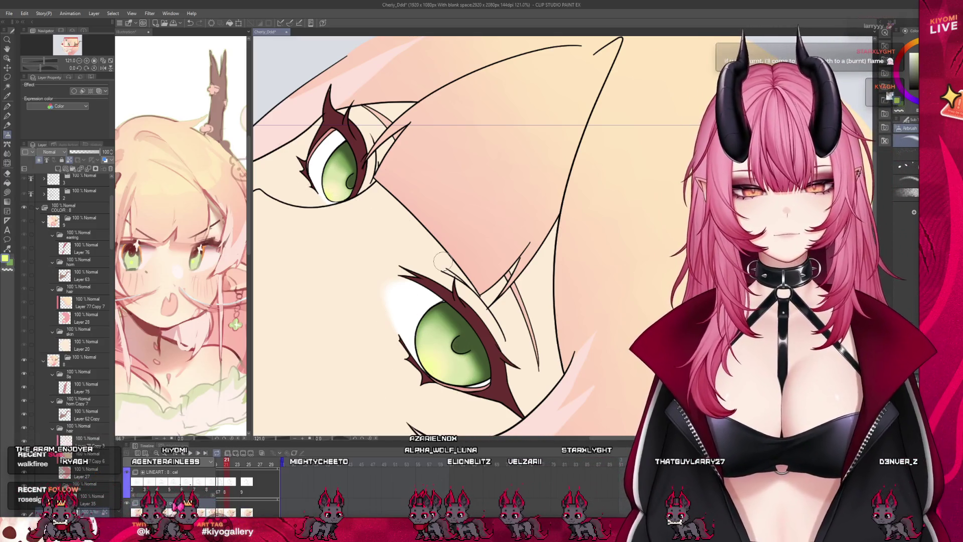
scroll(442, 261, "down", 1)
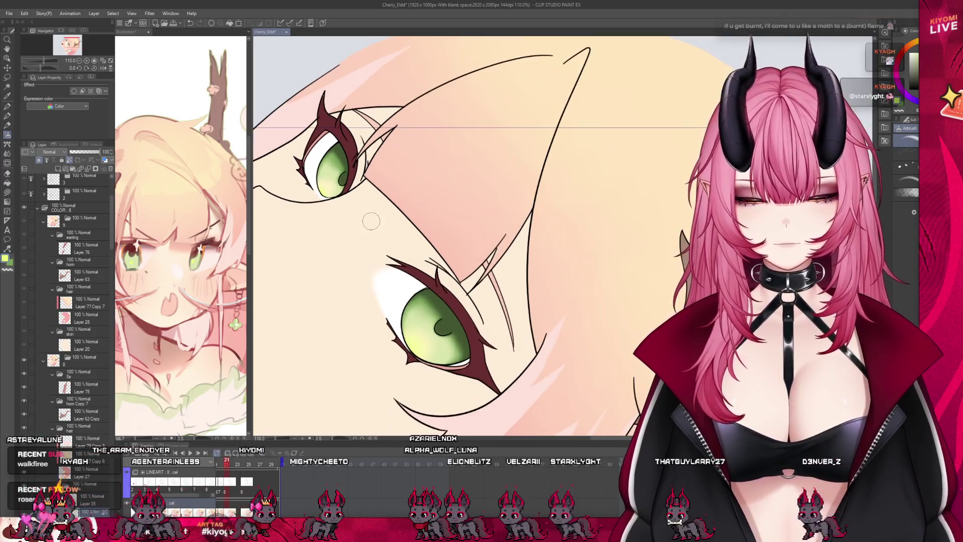
left_click(142, 247, "alt")
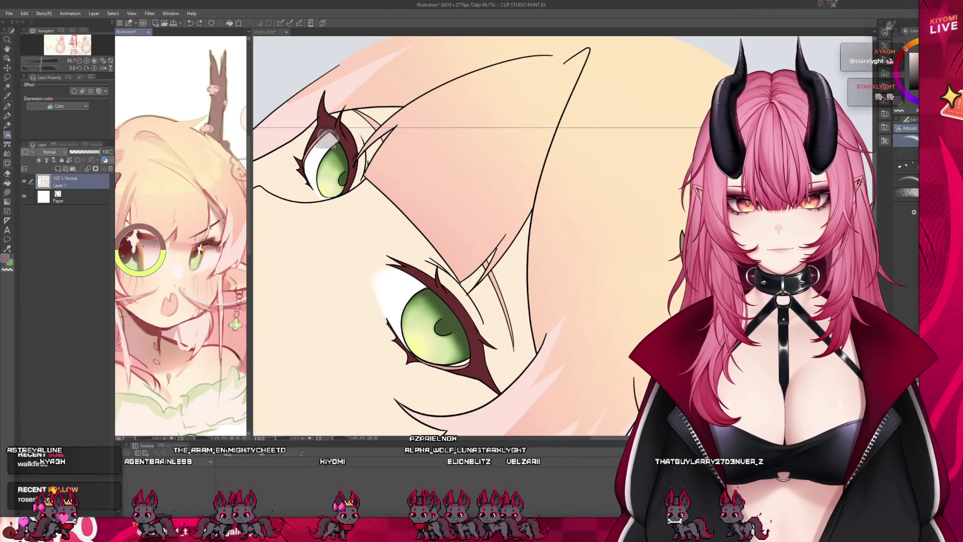
left_click(204, 250, "alt")
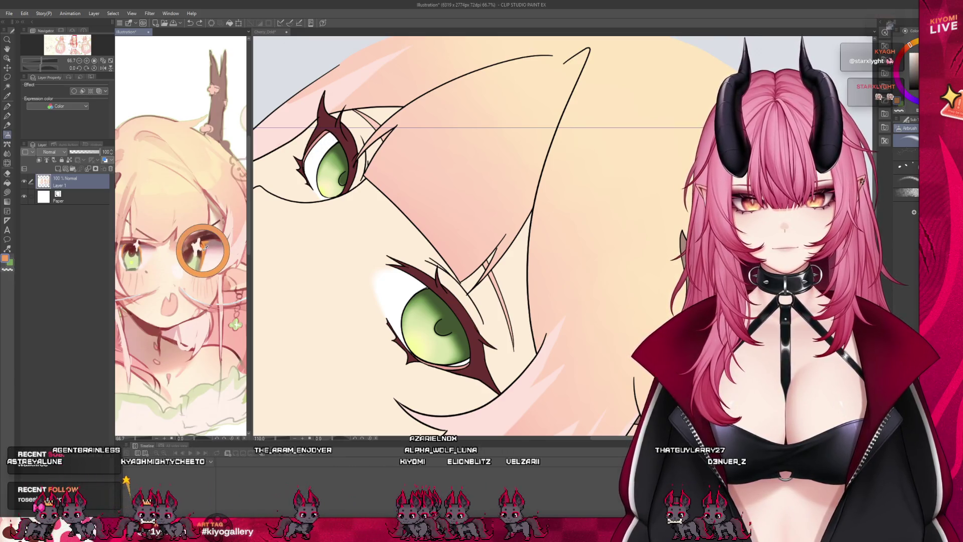
key("ctrl+Tab")
Step: With the Water brush, paint orange rims along the tops of the lower and upper irises
left_click(7, 116)
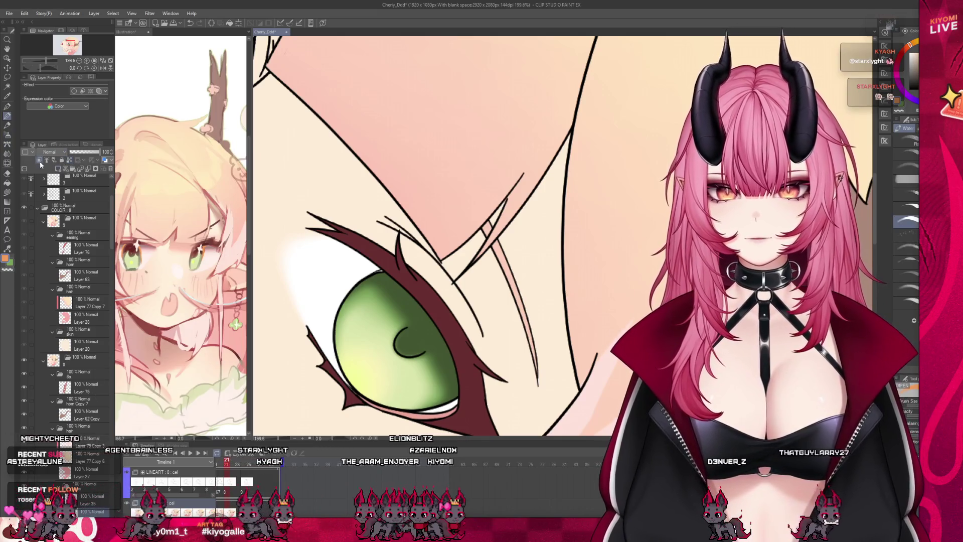
mouse_move(352, 293)
left_mouse_down()
mouse_move(384, 274)
mouse_move(357, 292)
left_mouse_up()
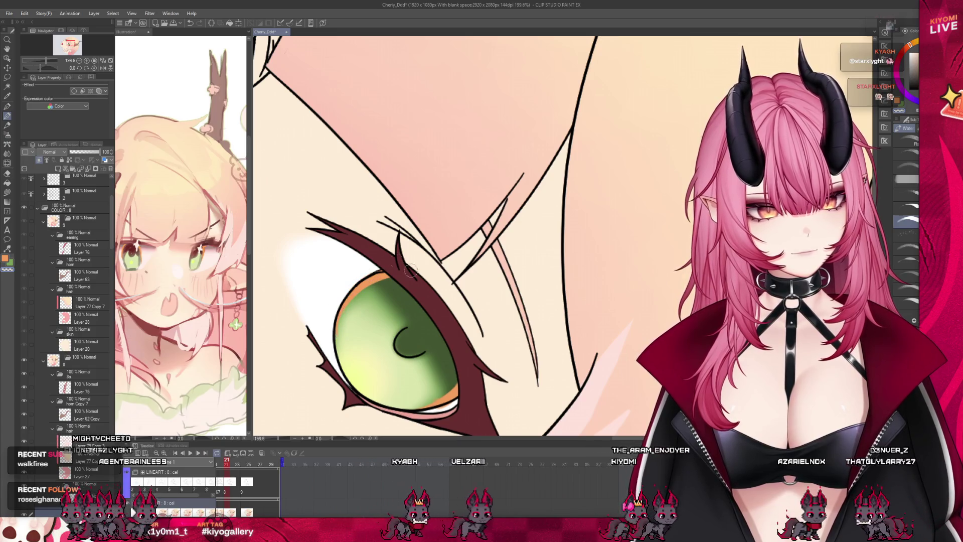
left_click_drag(542, 261, 392, 178)
scroll(393, 178, "up", 1)
left_click_drag(337, 190, 371, 160)
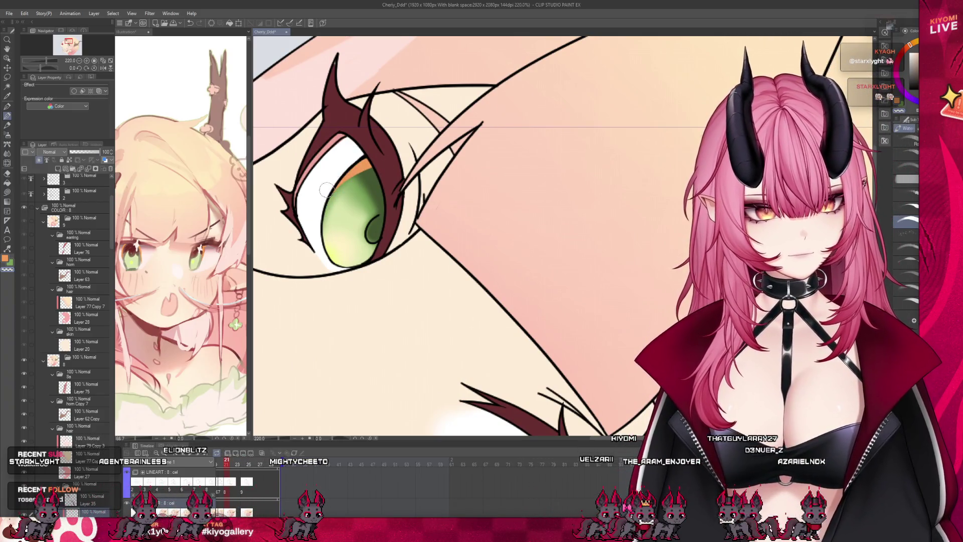
scroll(325, 196, "down", 8)
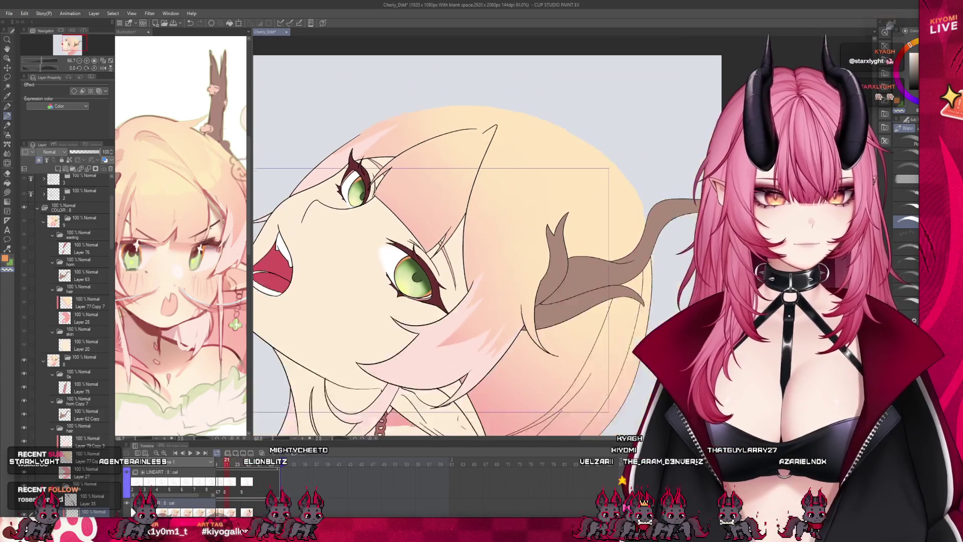
scroll(374, 210, "up", 1)
scroll(66, 420, "down", 2)
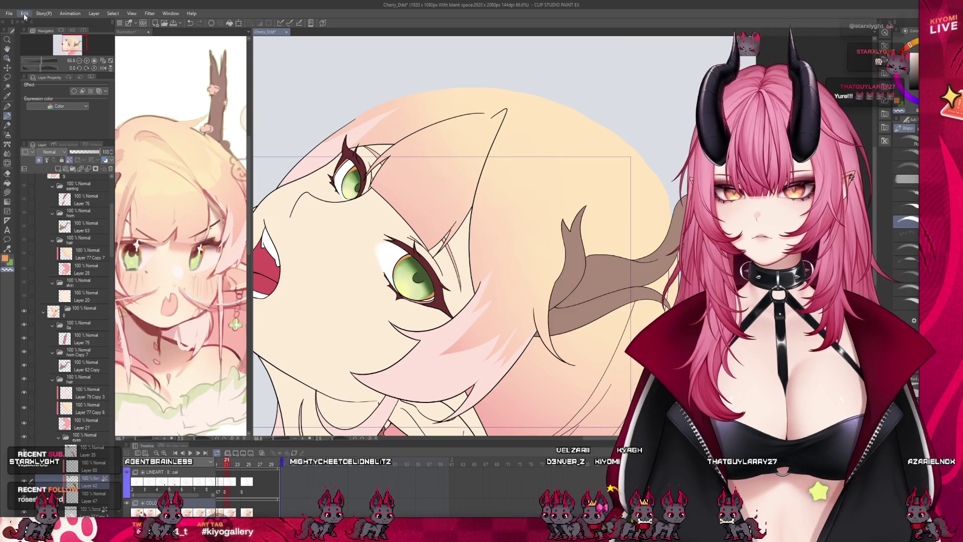
key("ctrl+z")
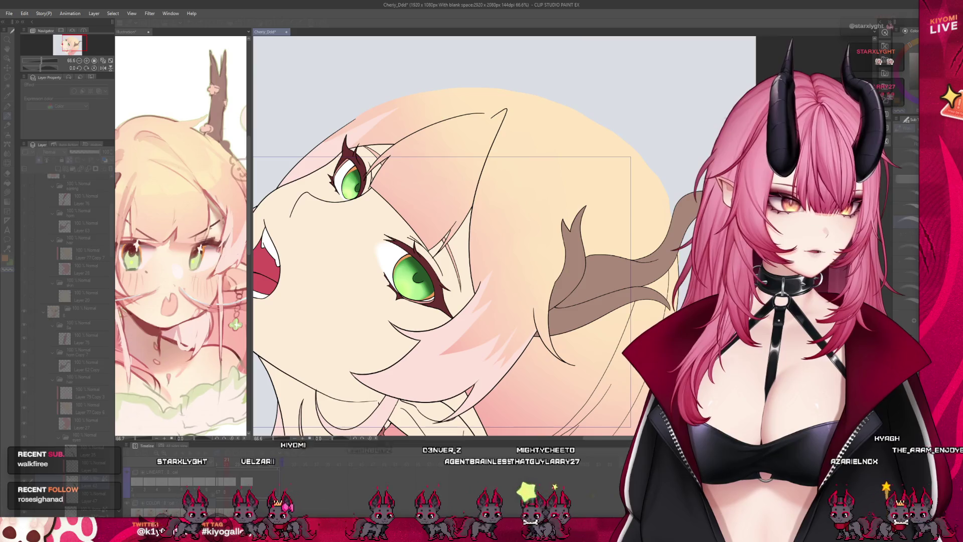
left_click(61, 245)
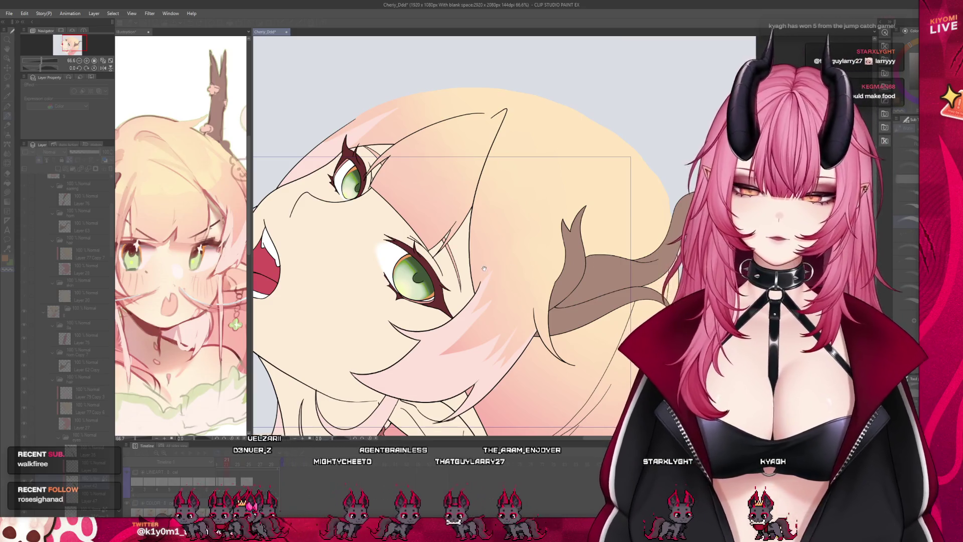
scroll(374, 236, "up", 3)
scroll(437, 341, "down", 2)
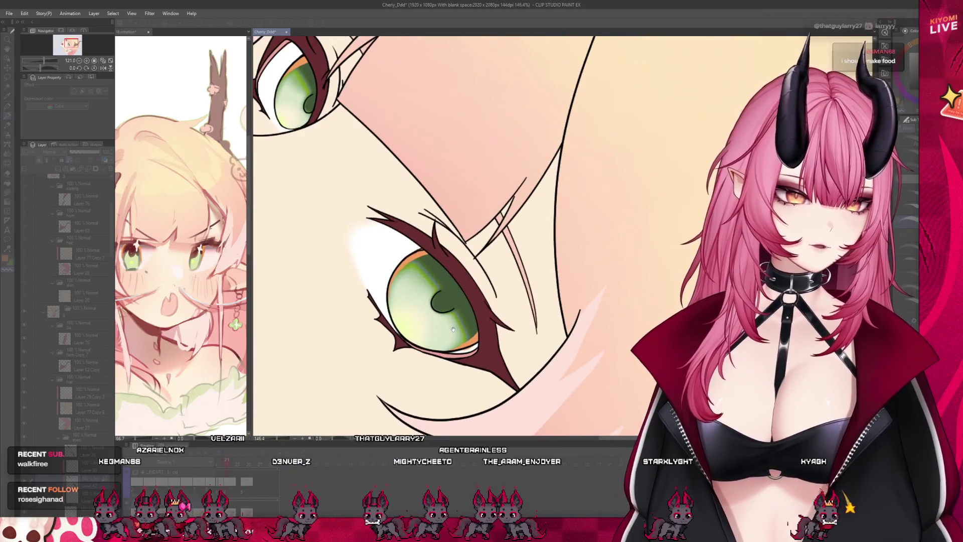
scroll(437, 341, "down", 2)
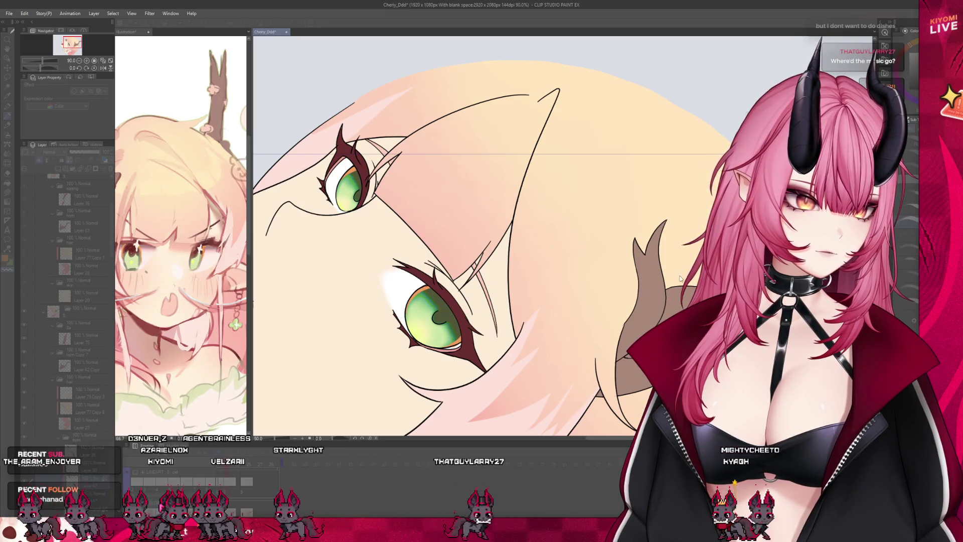
mouse_move(693, 283)
left_mouse_down()
mouse_move(415, 266)
mouse_move(431, 266)
left_mouse_up()
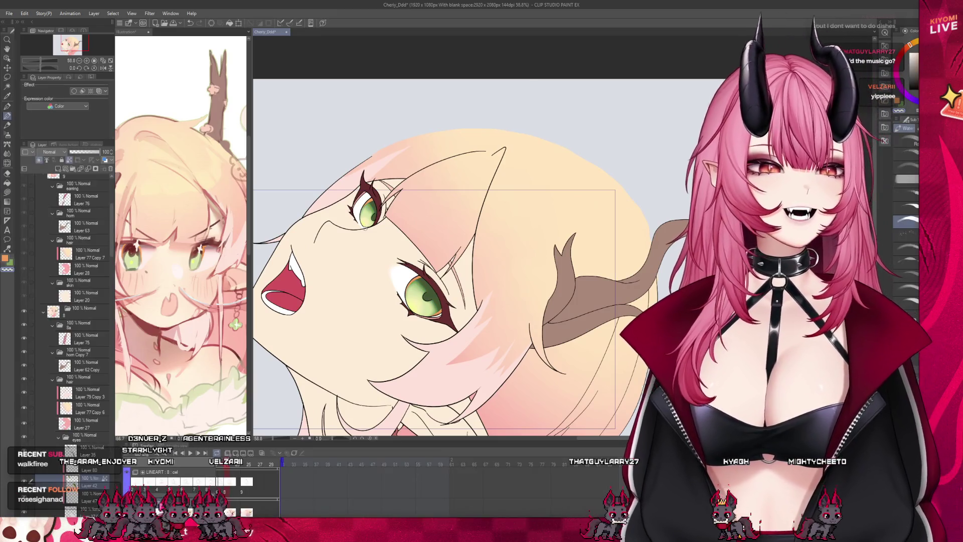
Step: Add a new layer for eye lighting set to Overlay blending
scroll(355, 272, "up", 1)
scroll(354, 272, "up", 1)
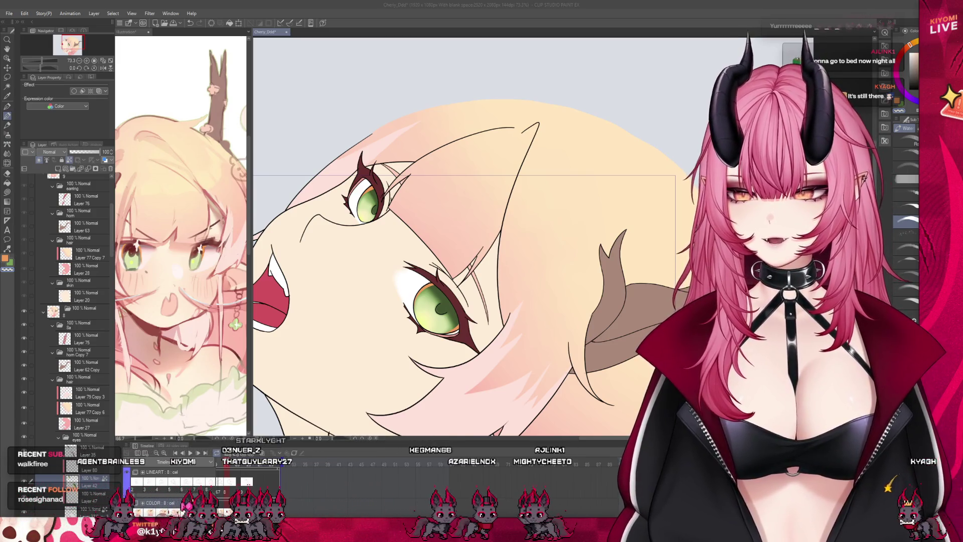
scroll(439, 321, "up", 2)
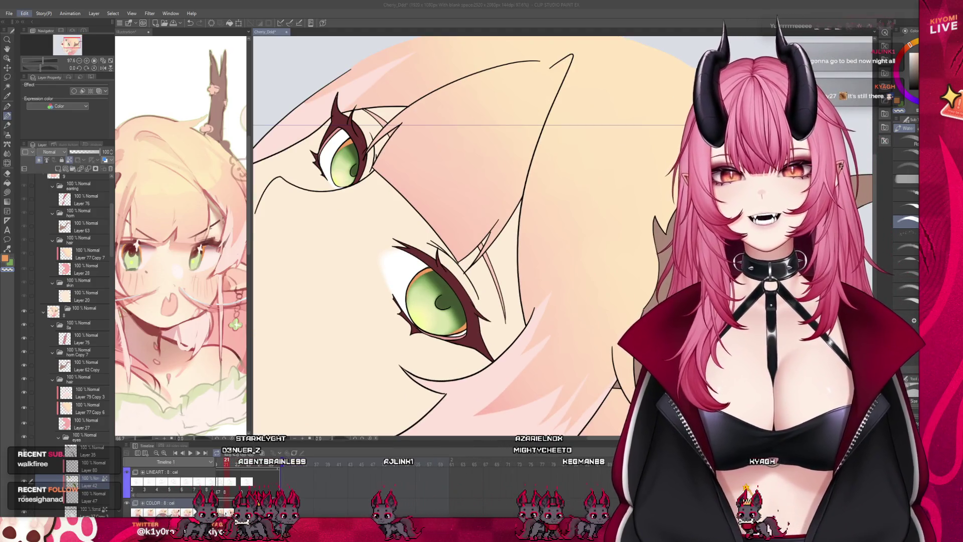
left_click(24, 14)
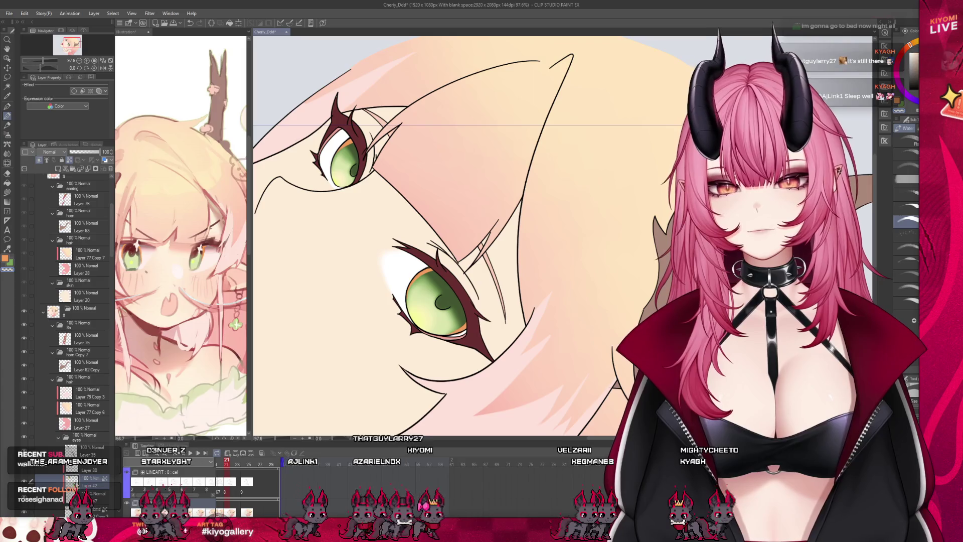
left_click(58, 169)
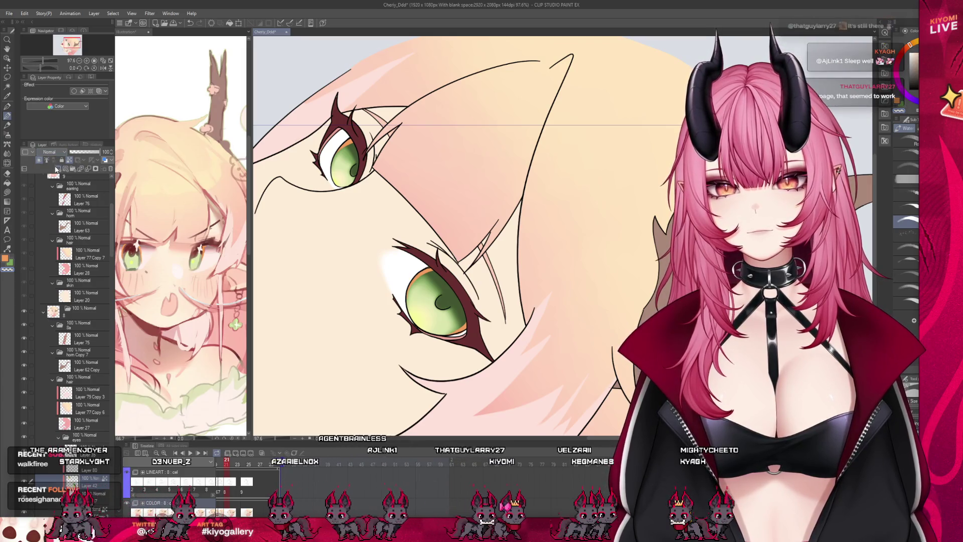
left_click(43, 160)
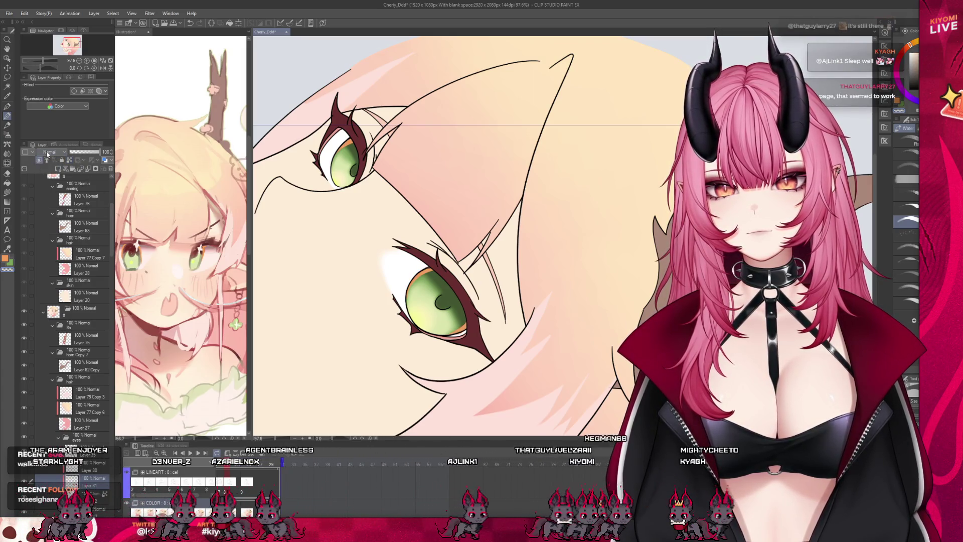
scroll(450, 292, "up", 4)
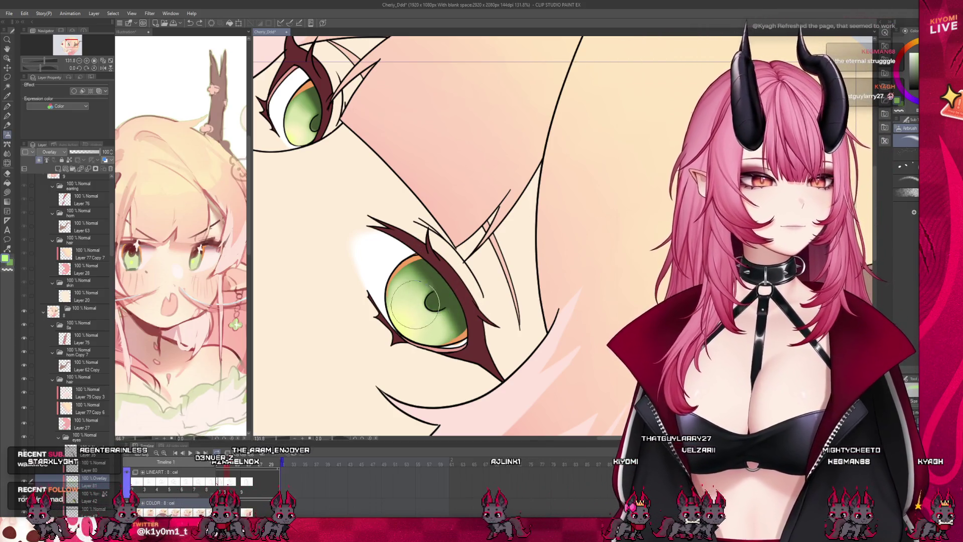
Step: Brighten the lower green iris with a soft airbrush glow on the Overlay layer
left_click_drag(402, 276, 452, 339)
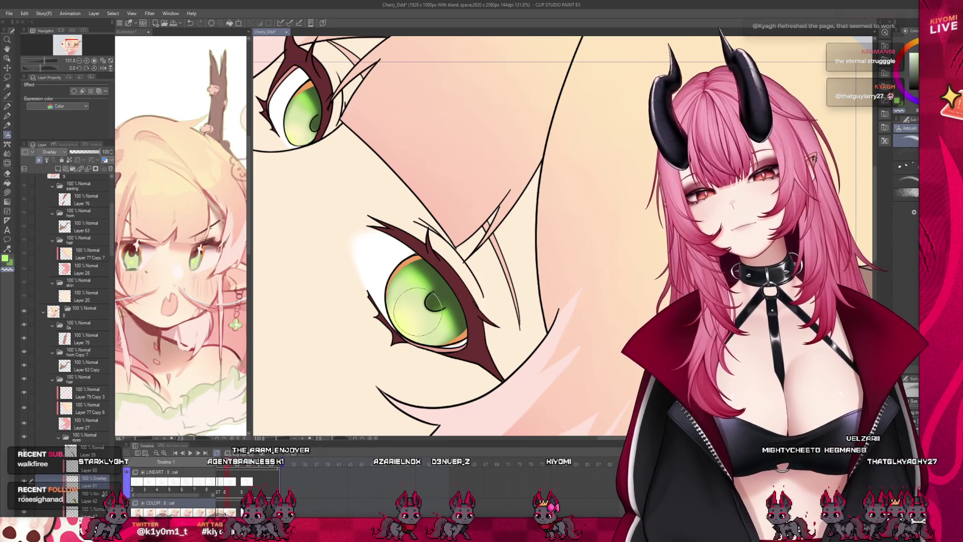
scroll(396, 273, "down", 4)
scroll(392, 193, "down", 2)
scroll(389, 216, "up", 5)
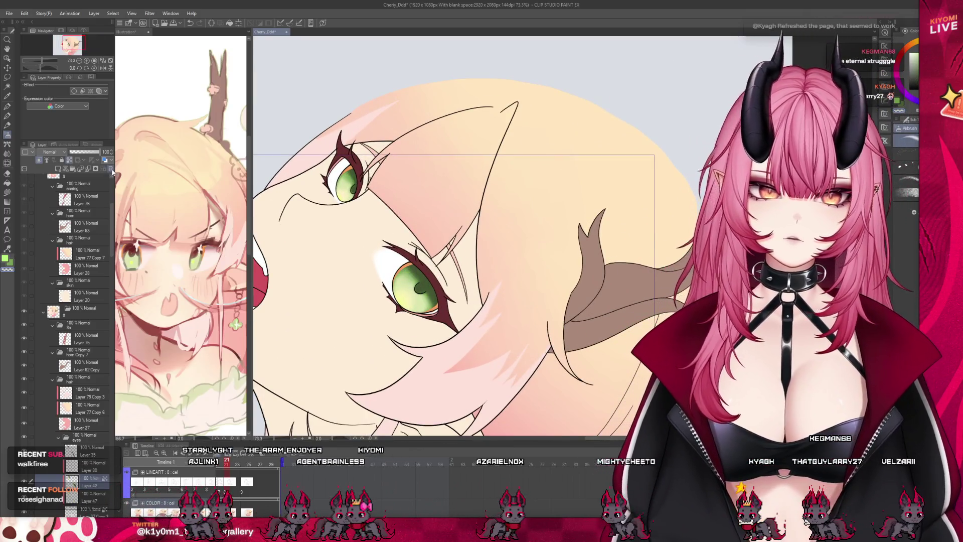
key("ctrl+plus")
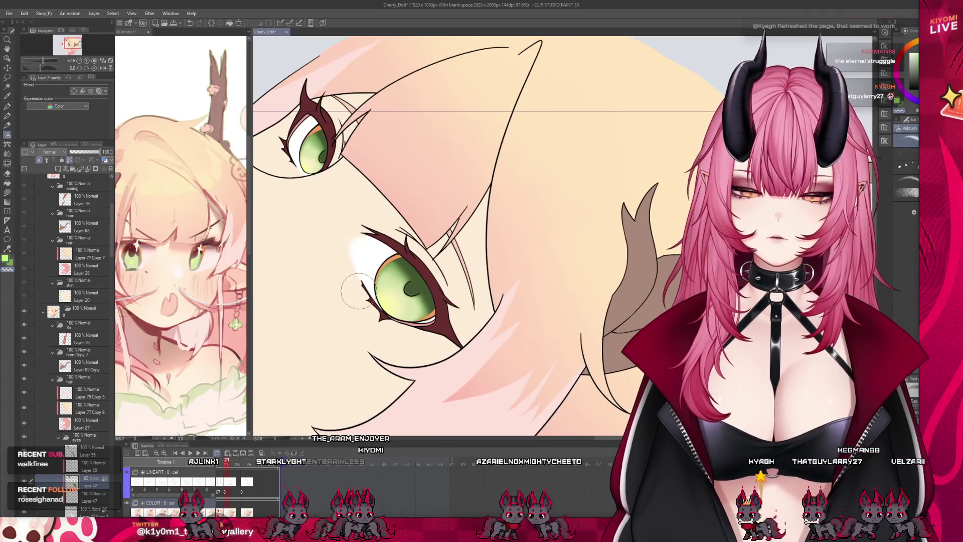
scroll(359, 291, "up", 1)
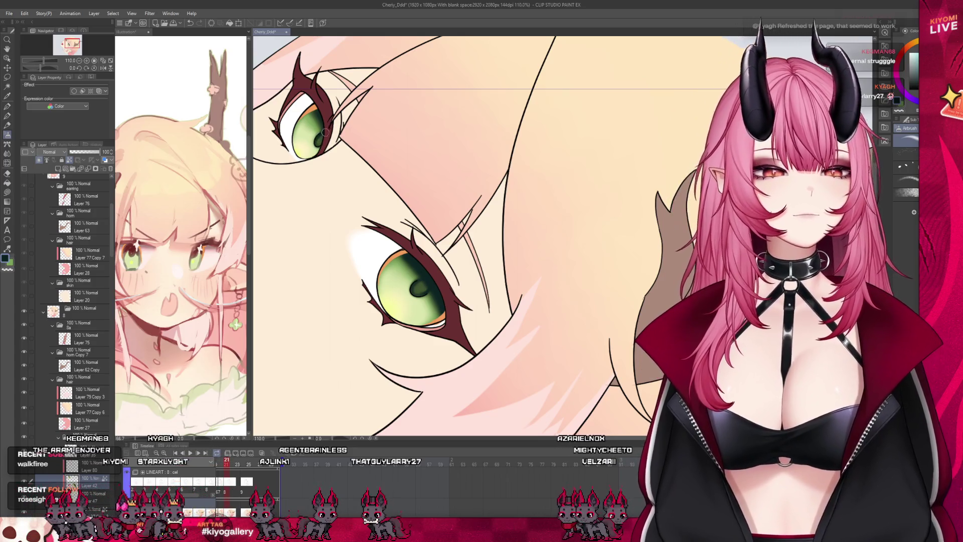
Step: Switch brush, undo the last iris stroke, and sample the orange of the iris rim
scroll(401, 234, "down", 5)
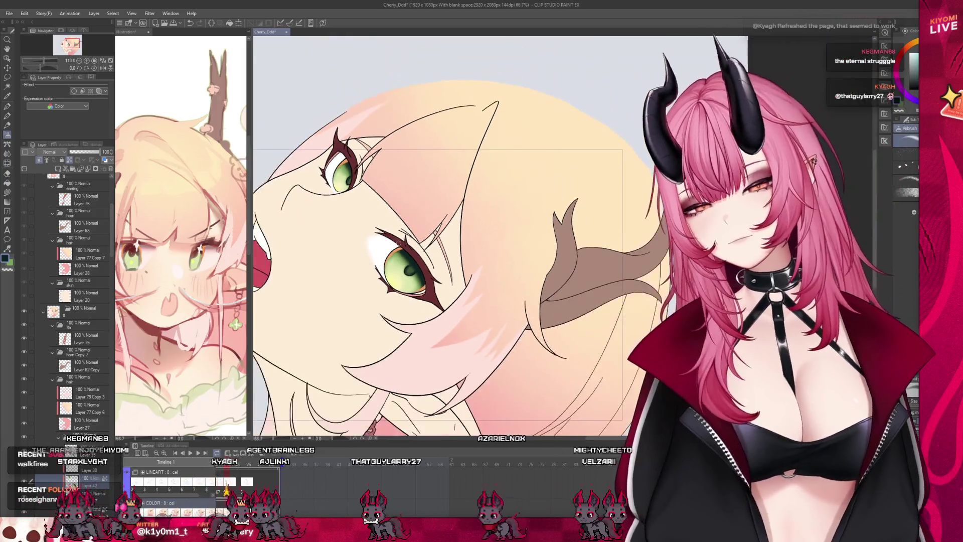
scroll(405, 229, "up", 3)
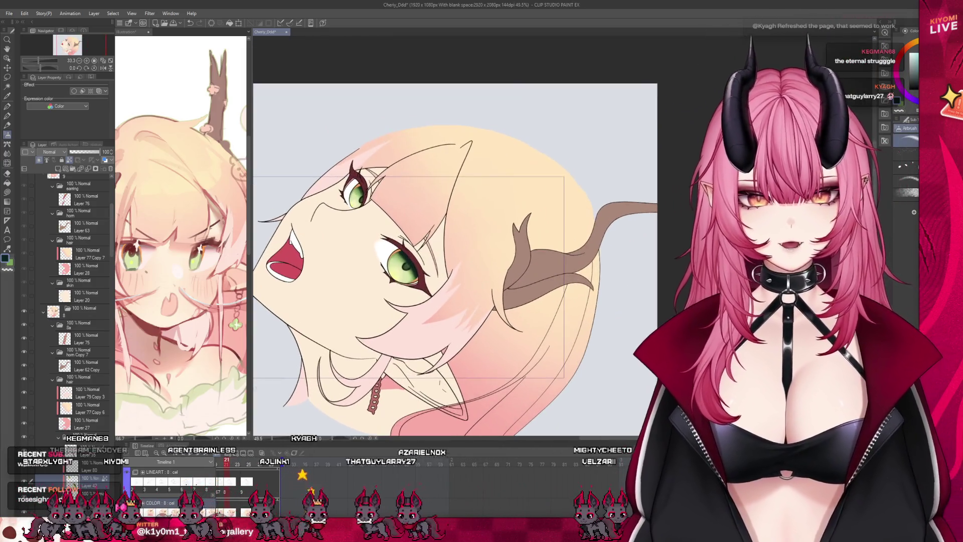
scroll(346, 240, "up", 2)
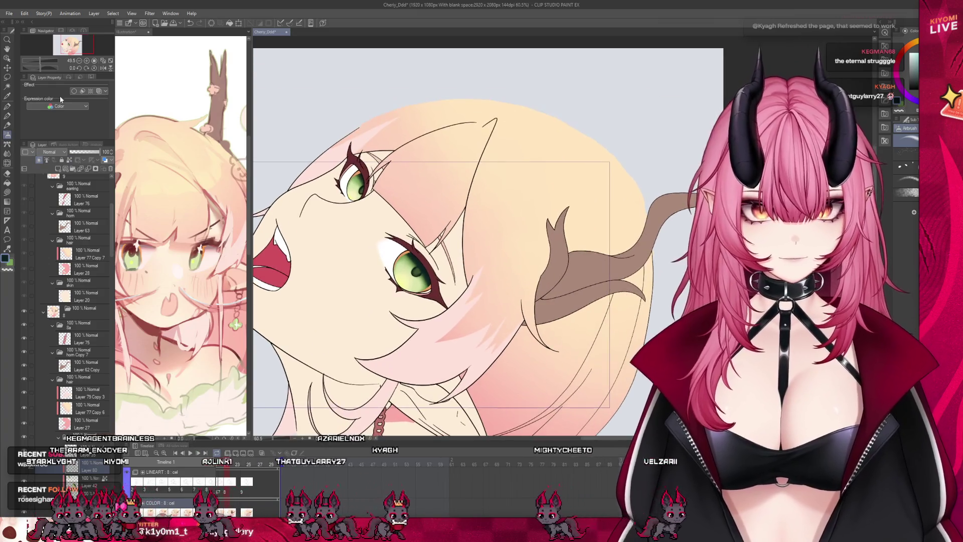
left_click(6, 116)
scroll(379, 156, "up", 12)
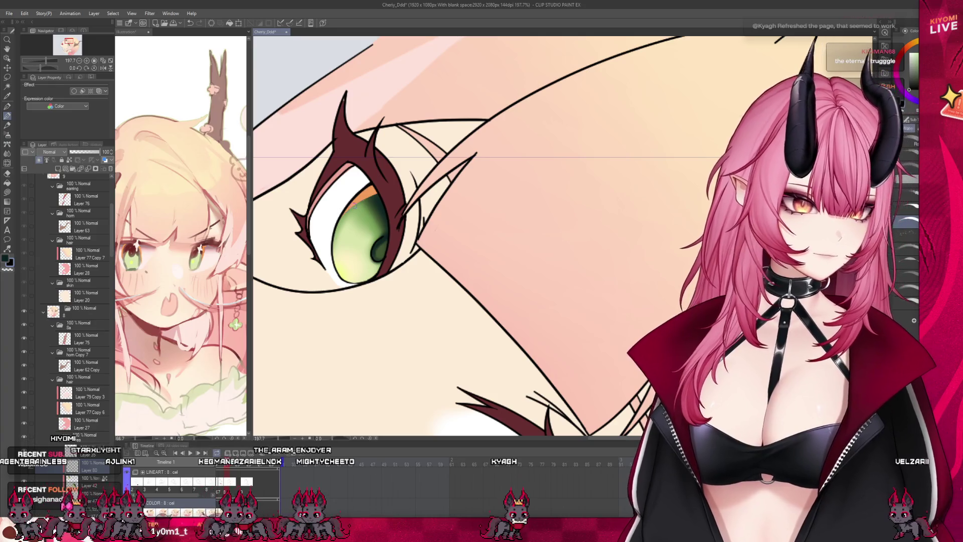
key("ctrl+z")
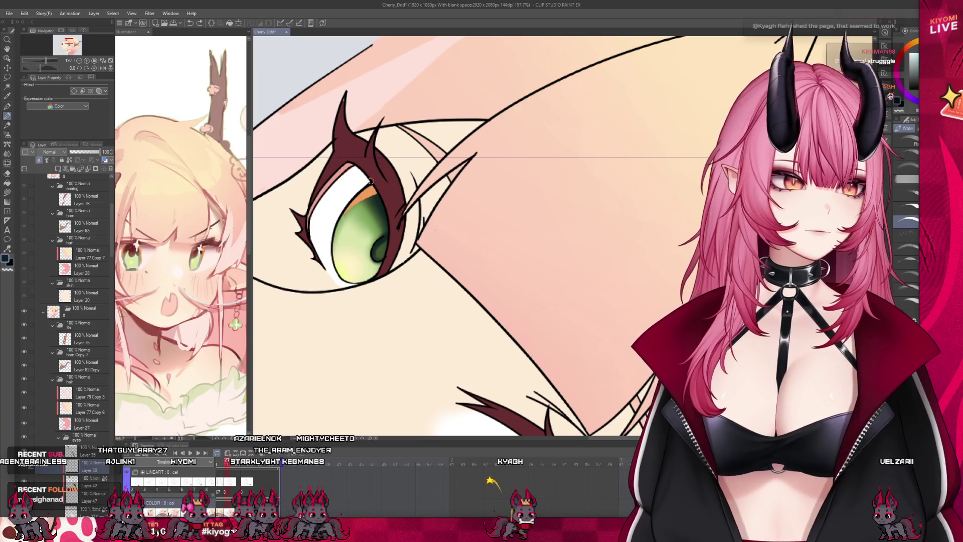
left_click(369, 189, "alt")
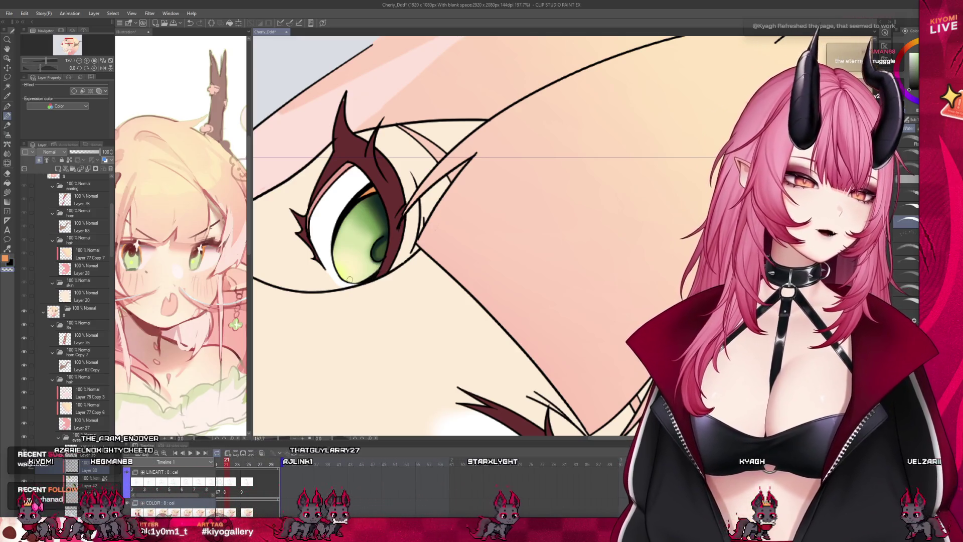
scroll(326, 150, "down", 5)
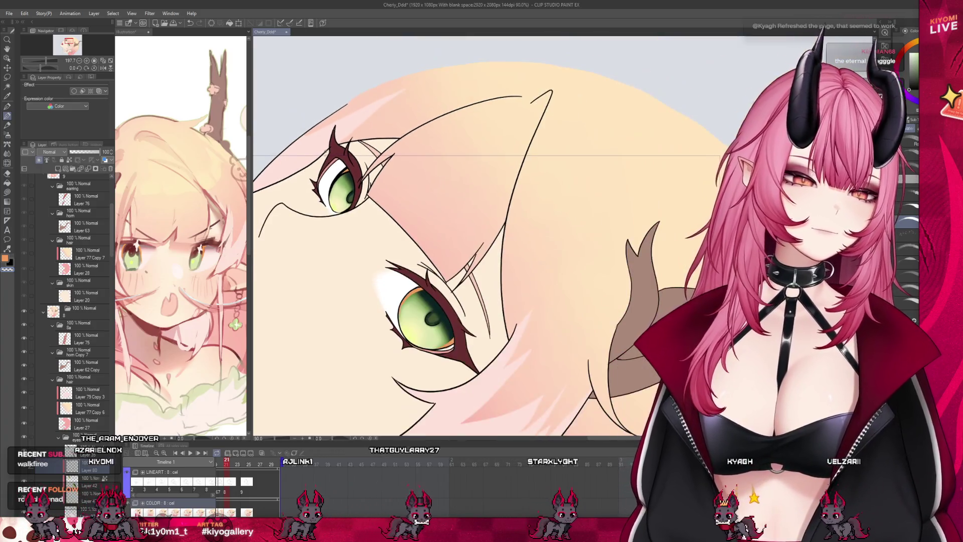
scroll(399, 299, "up", 6)
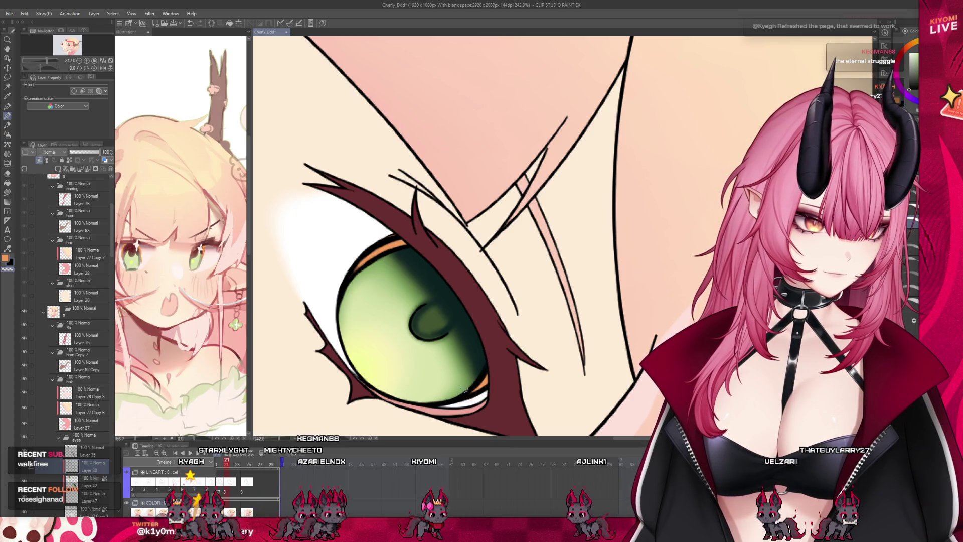
Step: Zoom out over the horned head and narrow the reference view to enlarge the canvas
scroll(375, 268, "down", 6)
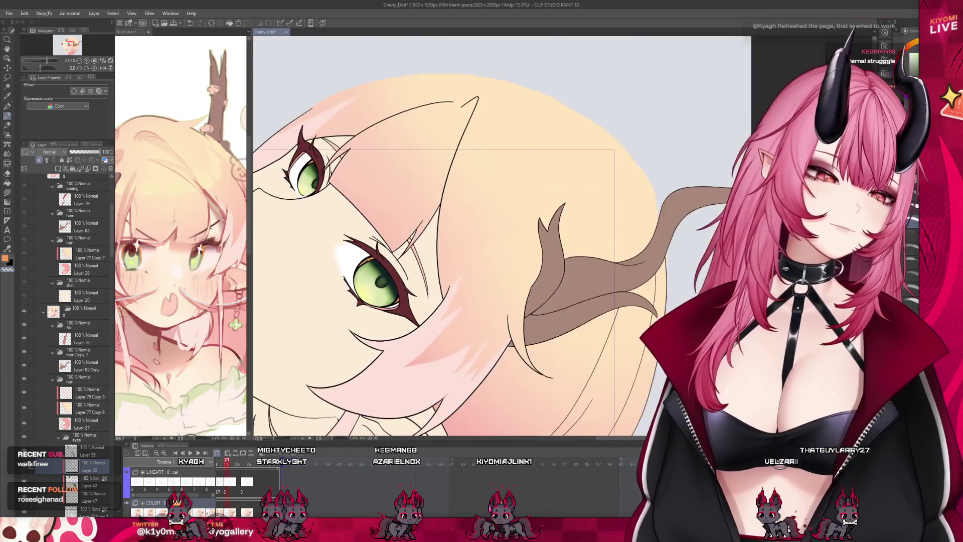
scroll(394, 268, "up", 5)
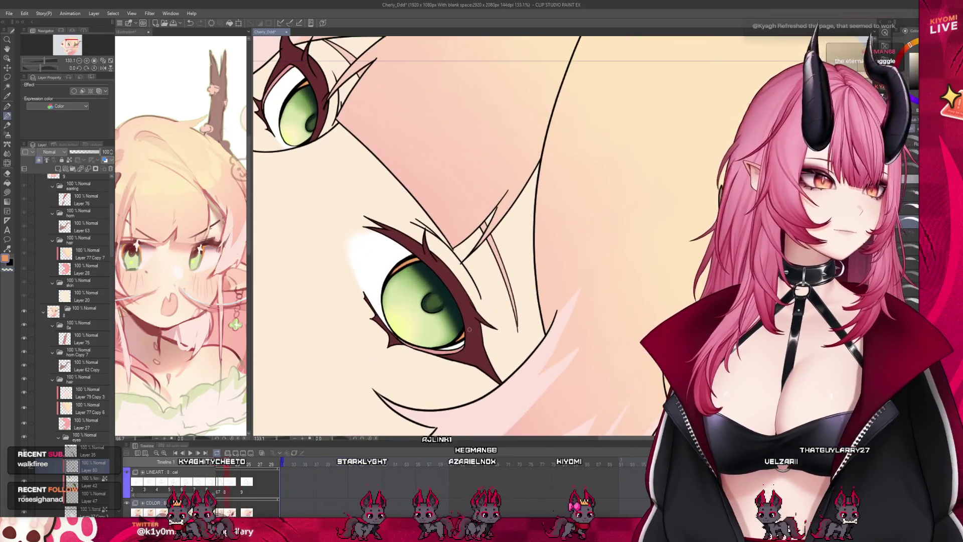
scroll(411, 291, "up", 1)
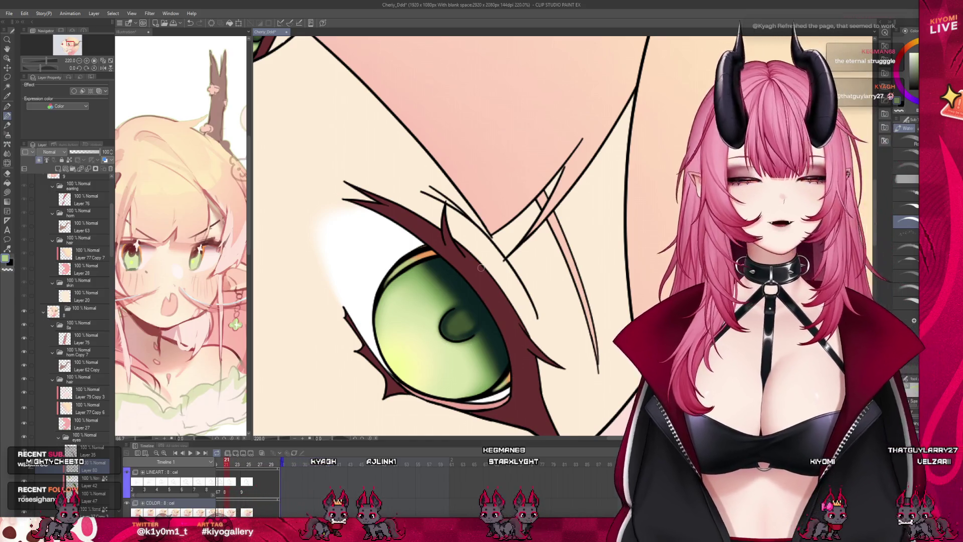
scroll(480, 268, "down", 6)
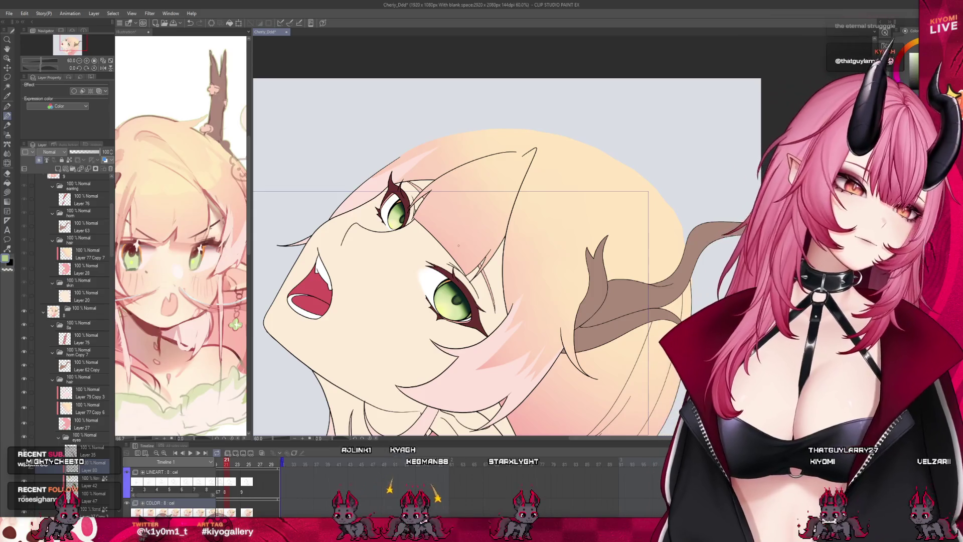
scroll(419, 217, "up", 5)
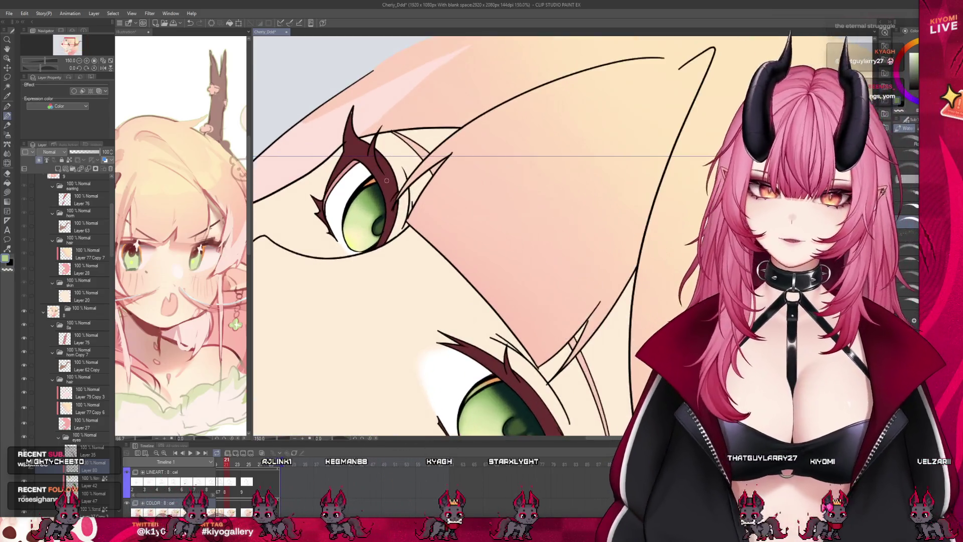
scroll(387, 181, "up", 1)
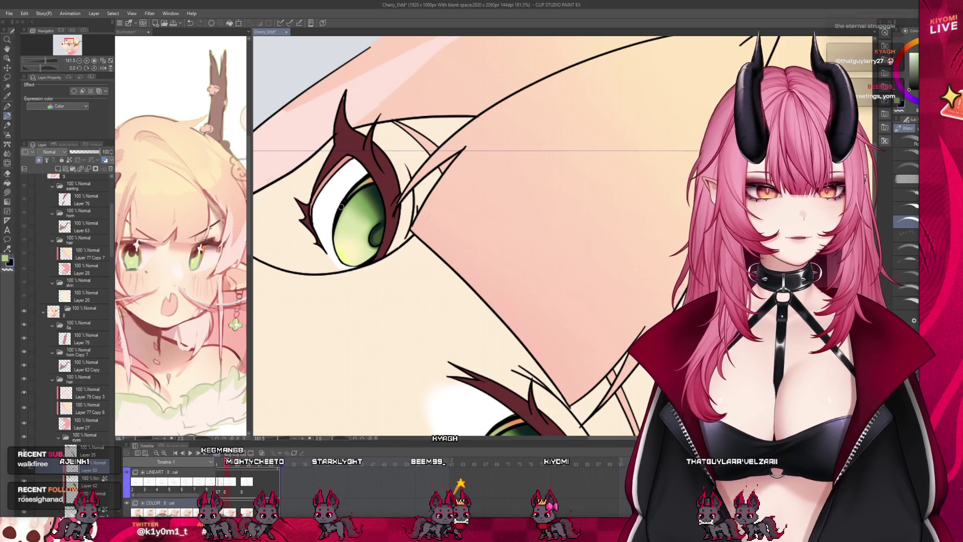
scroll(372, 203, "down", 5)
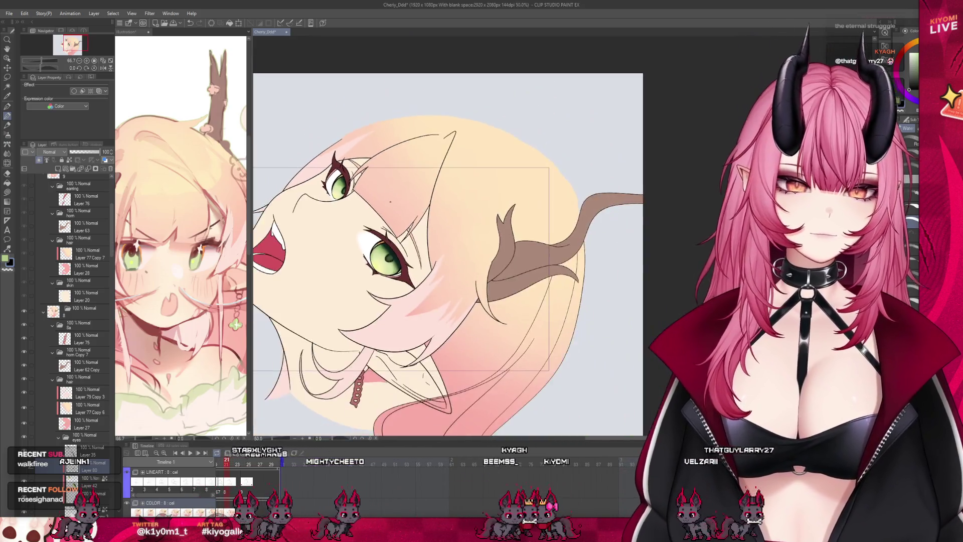
scroll(390, 202, "down", 2)
scroll(366, 202, "up", 3)
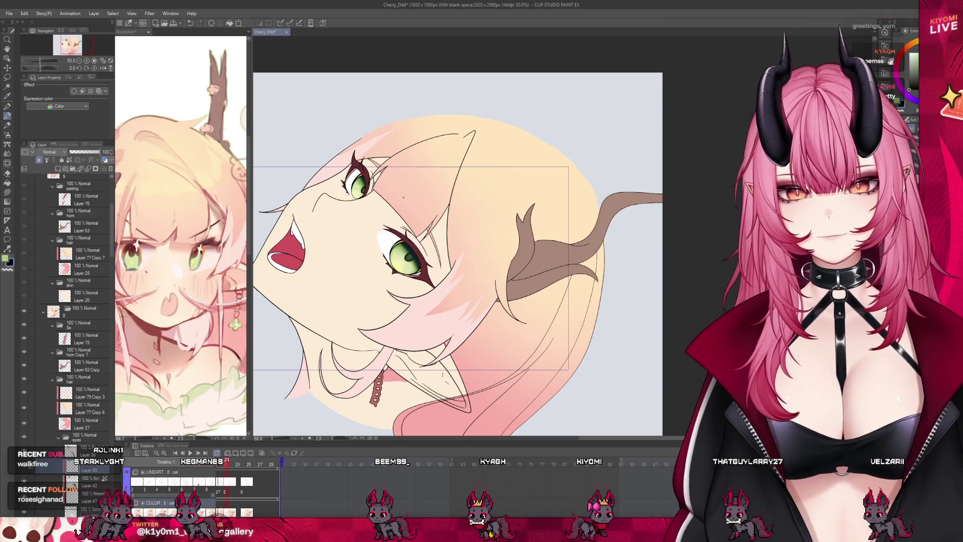
scroll(452, 251, "up", 3)
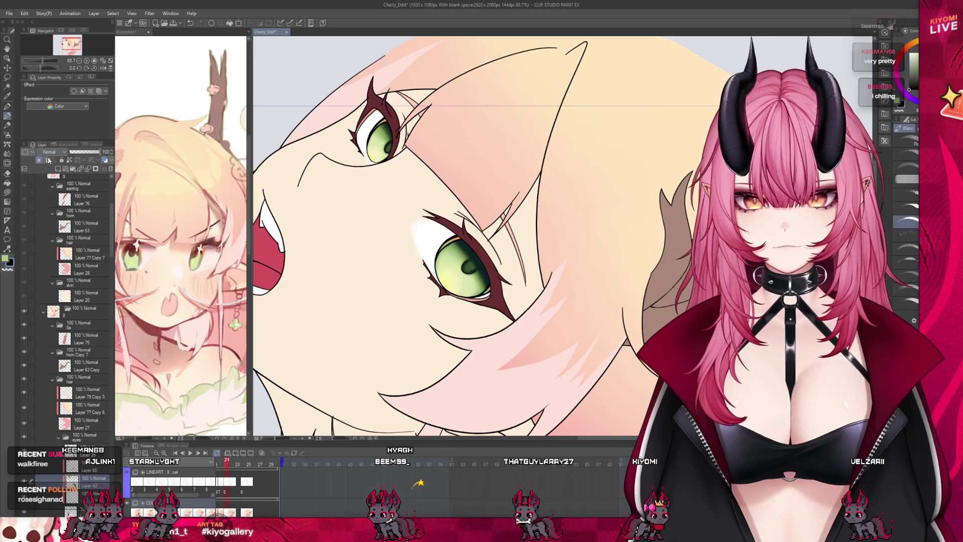
scroll(444, 203, "up", 2)
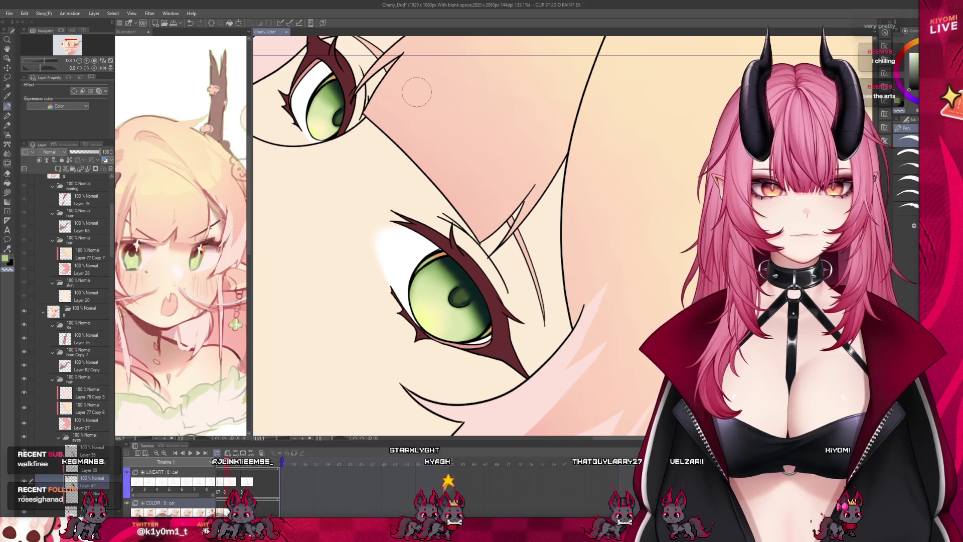
scroll(477, 194, "down", 2)
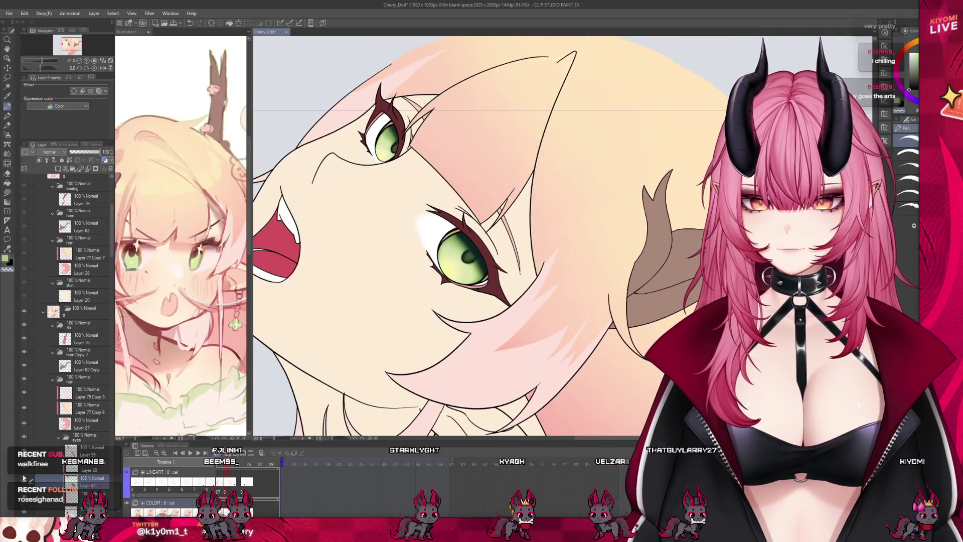
scroll(356, 259, "down", 2)
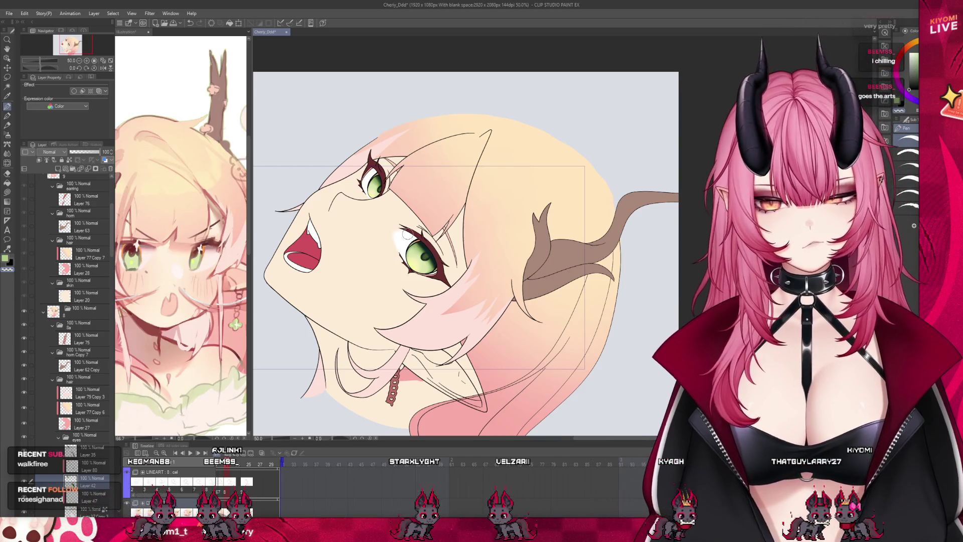
scroll(407, 234, "up", 3)
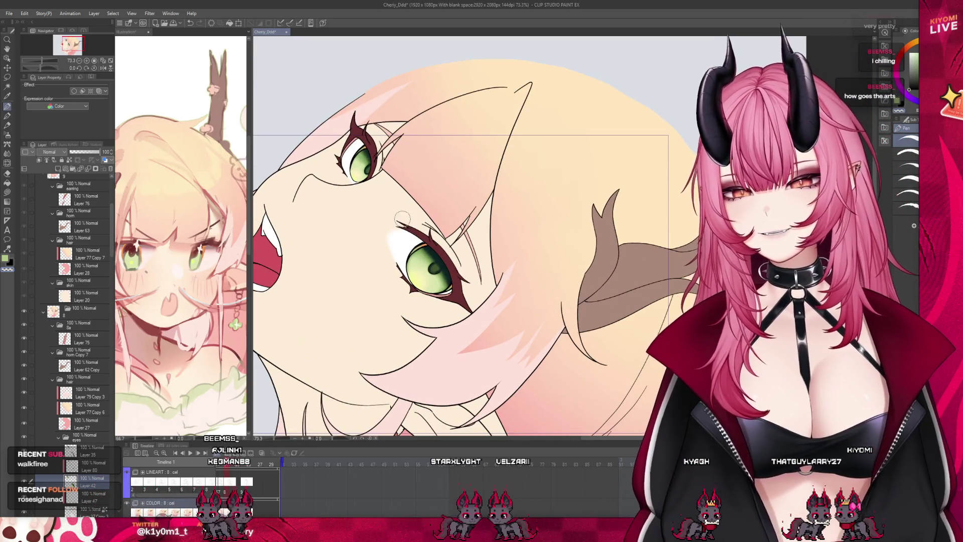
scroll(401, 212, "down", 2)
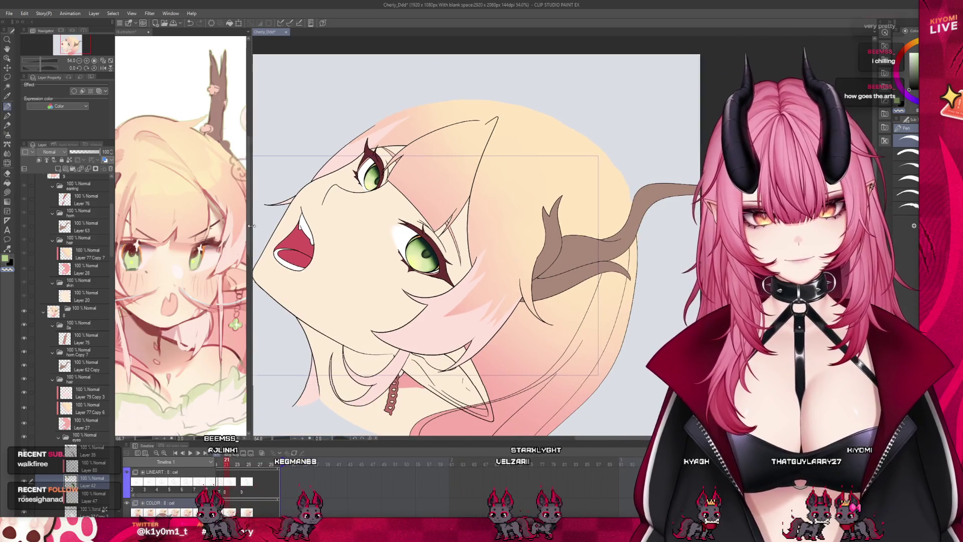
left_click_drag(248, 229, 187, 229)
scroll(422, 251, "down", 1)
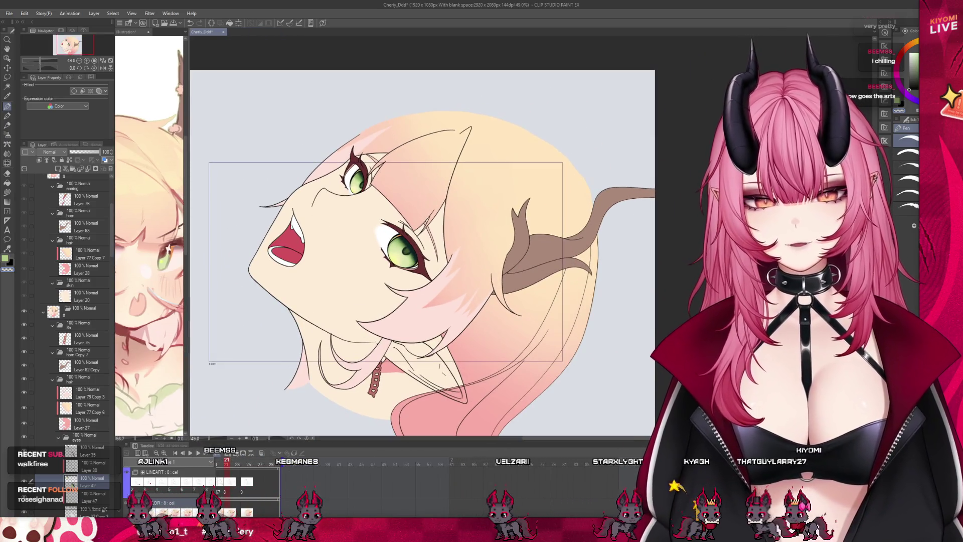
Step: Step through the coloured animation frames and make the timeline panel taller
left_click(300, 469)
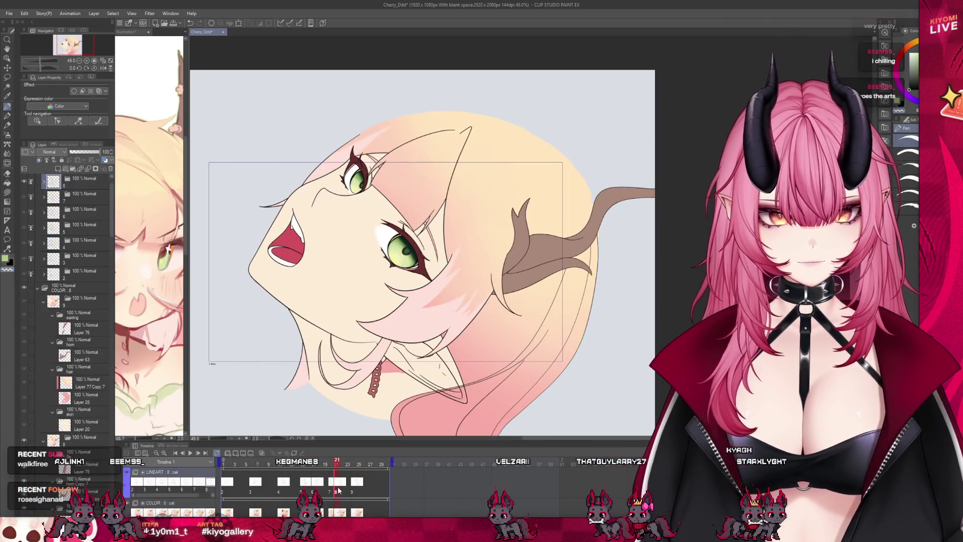
key("ctrl+plus")
scroll(74, 322, "down", 1)
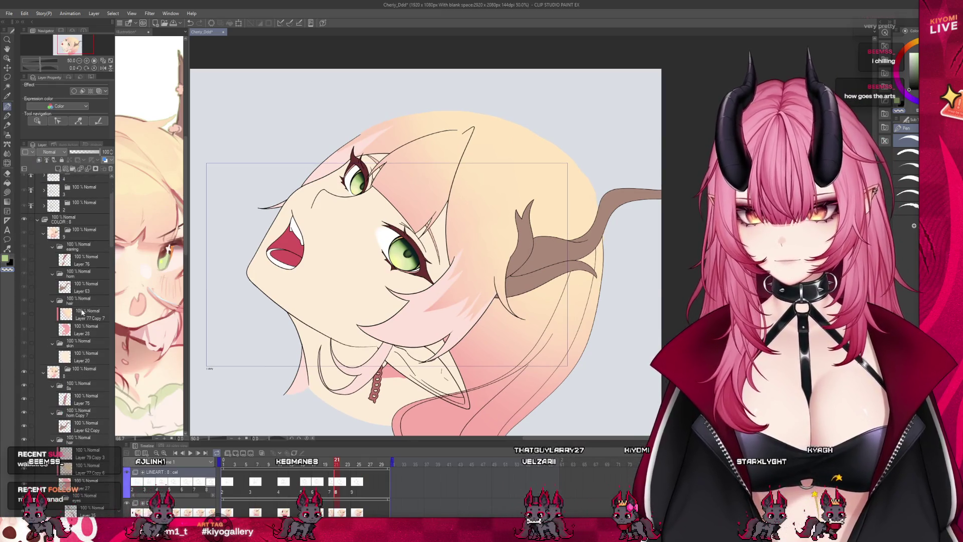
scroll(70, 301, "down", 8)
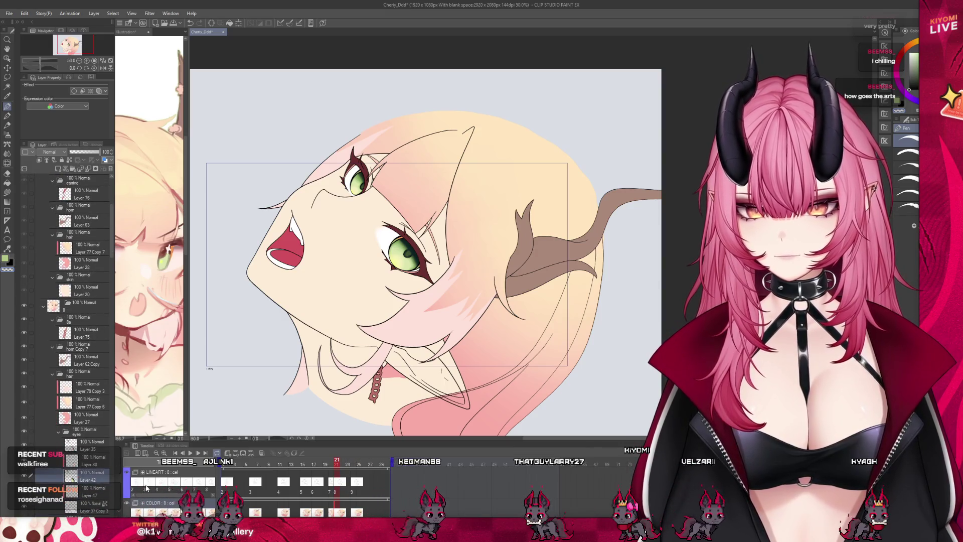
scroll(117, 467, "down", 5)
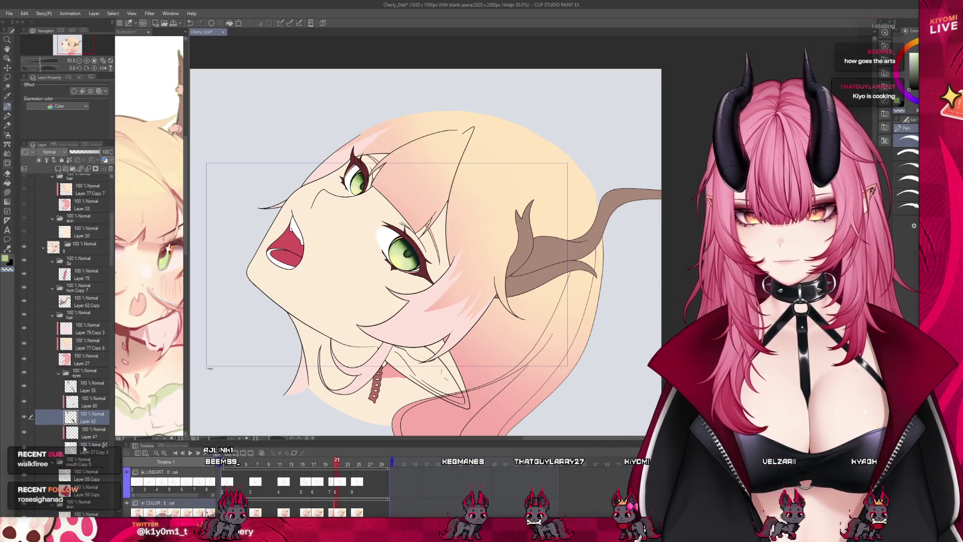
left_click(32, 402)
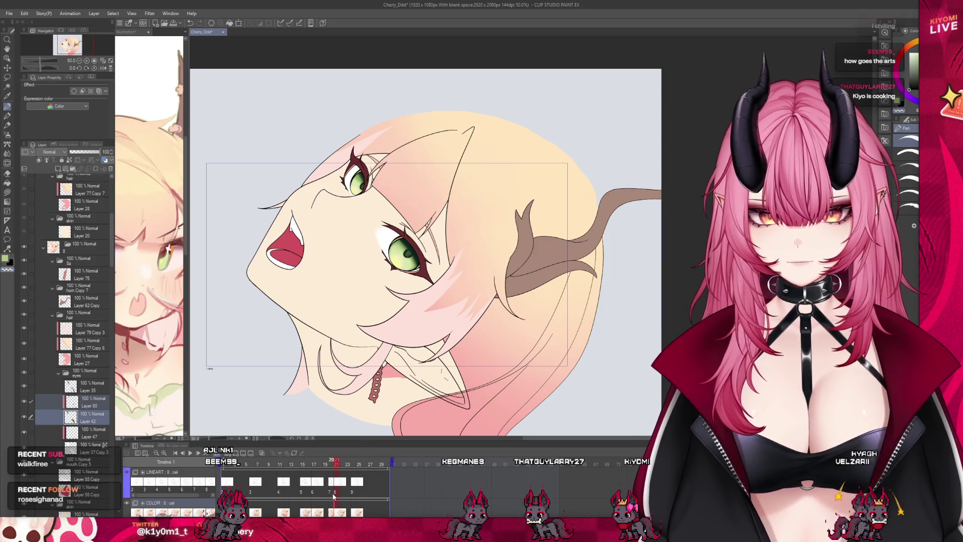
key("ctrl+Left")
scroll(52, 371, "down", 3)
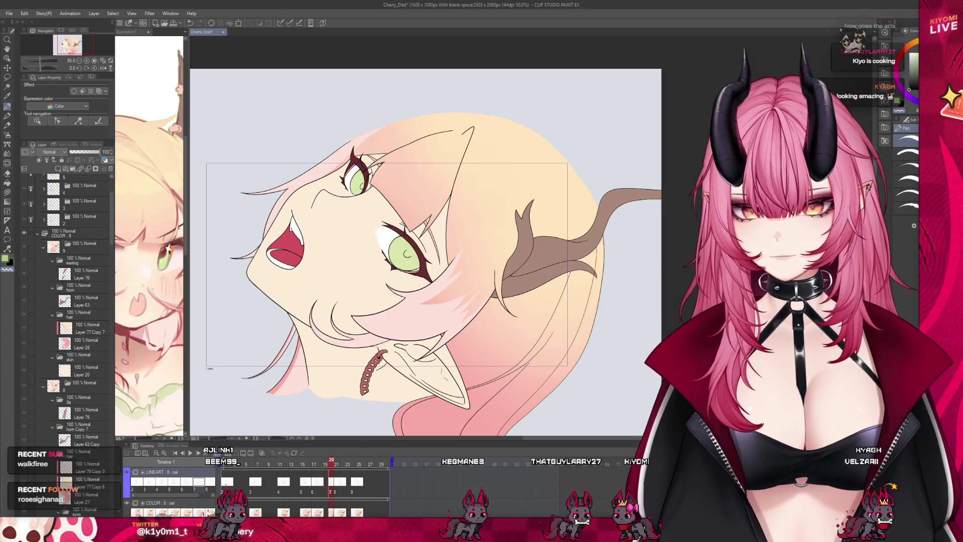
left_click_drag(343, 440, 343, 418)
scroll(331, 467, "down", 1)
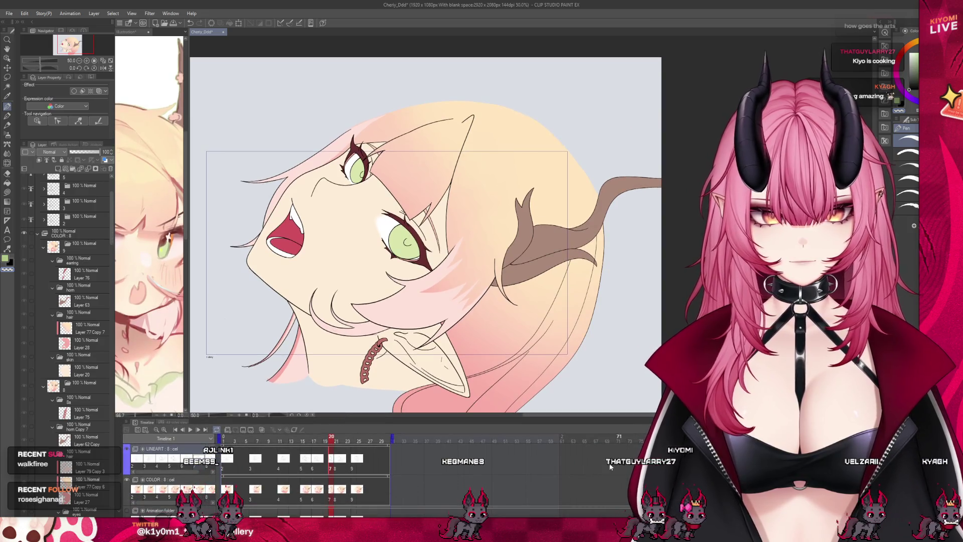
Step: Delete Layer 41 from the COLOR cel, undo it to restore the irises, and return to frame 21
left_click(332, 474)
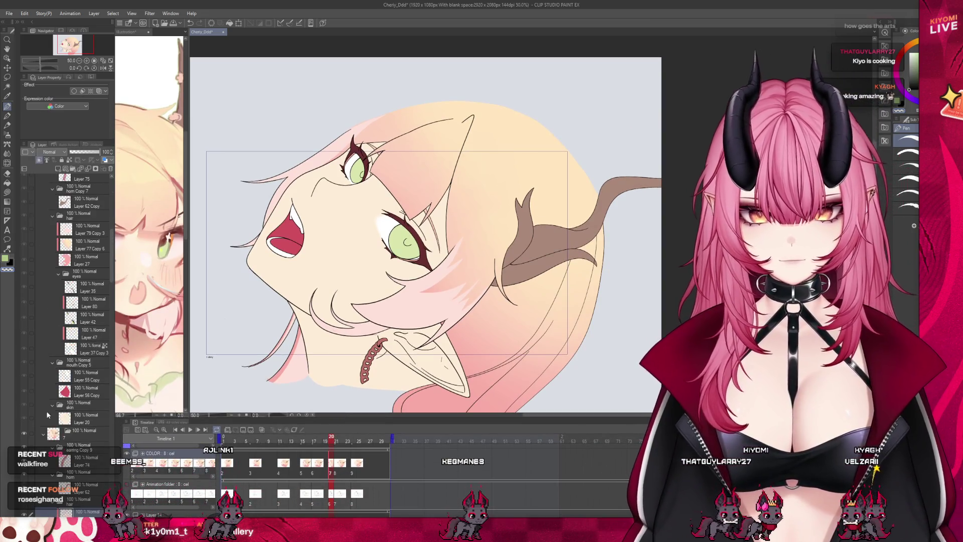
scroll(86, 436, "down", 10)
left_click(86, 436)
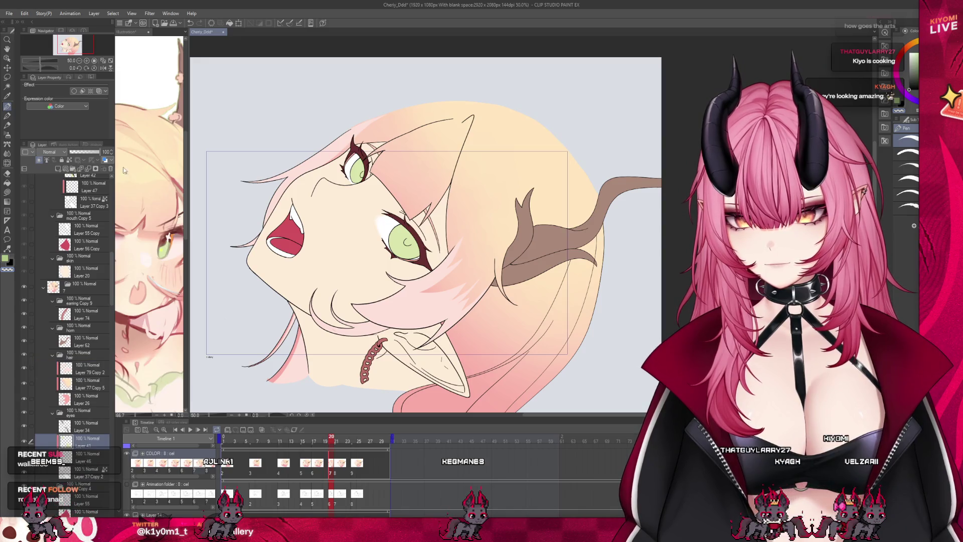
key("Delete")
key("ctrl+z")
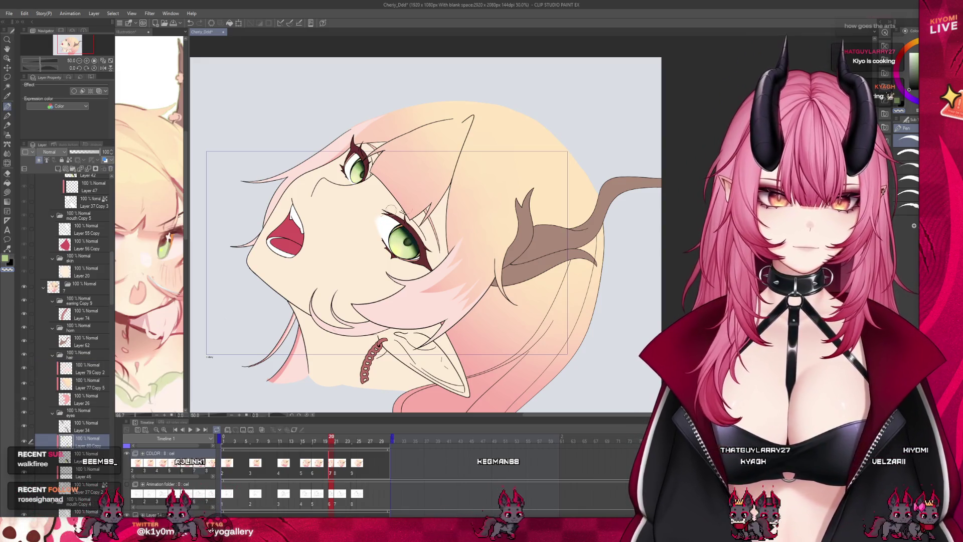
scroll(394, 199, "up", 1)
left_click(337, 442)
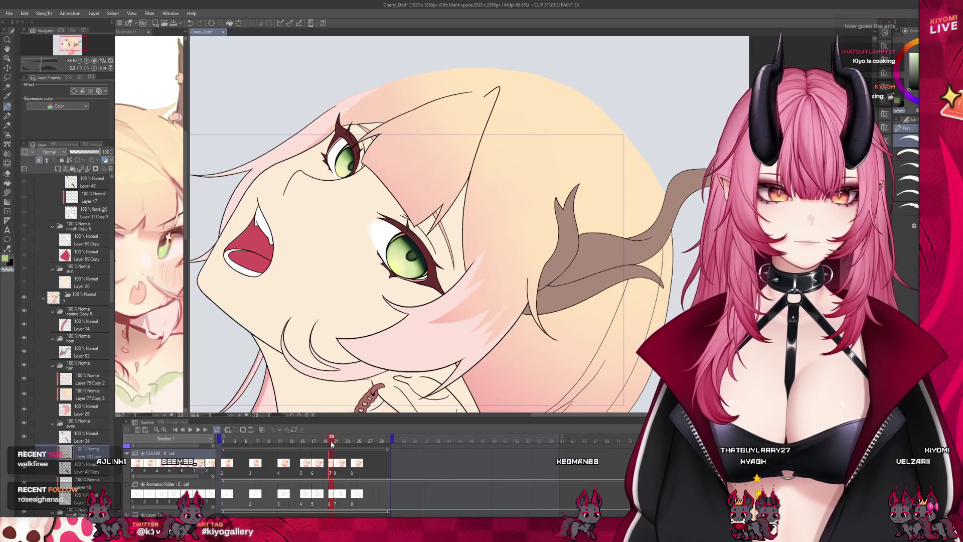
left_click(314, 473)
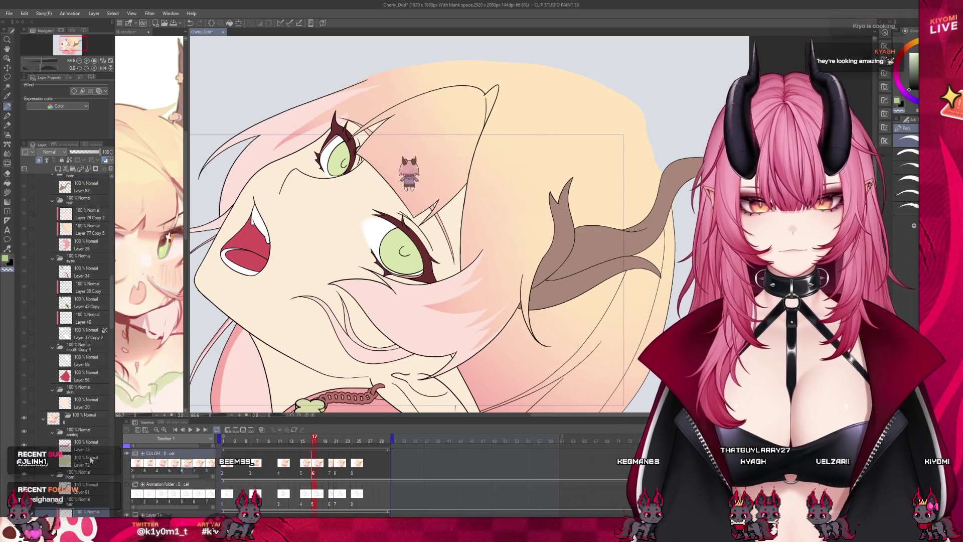
scroll(97, 446, "down", 4)
left_click(86, 462)
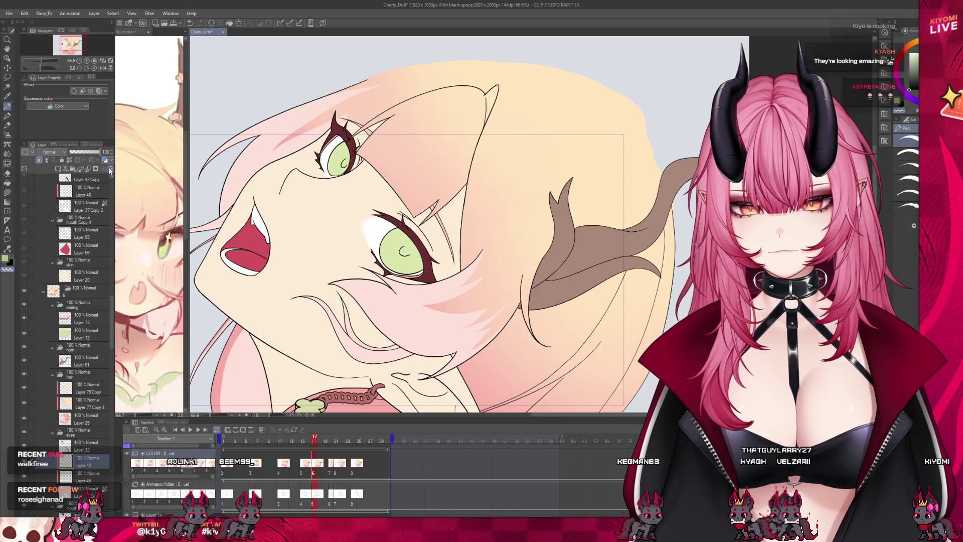
key("ctrl+v")
left_click(83, 489)
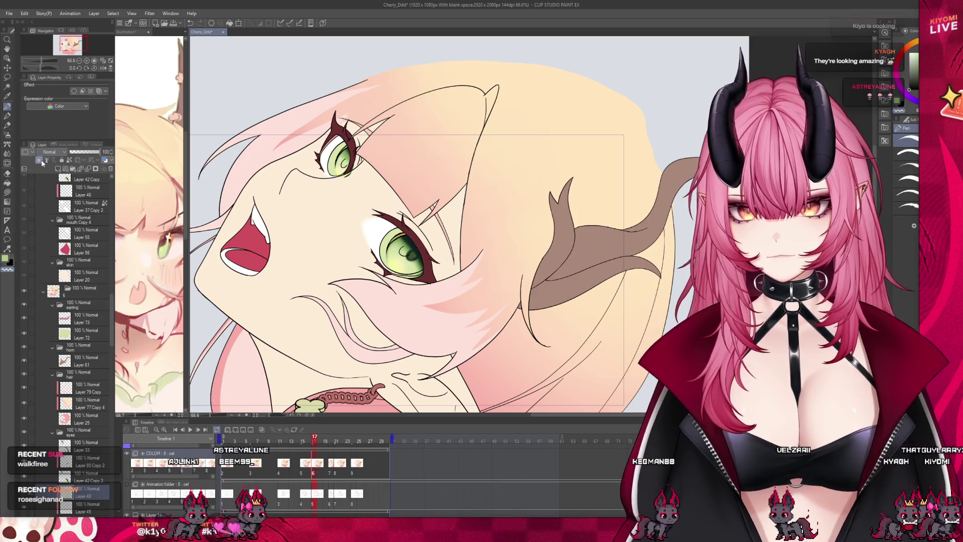
left_click(31, 476)
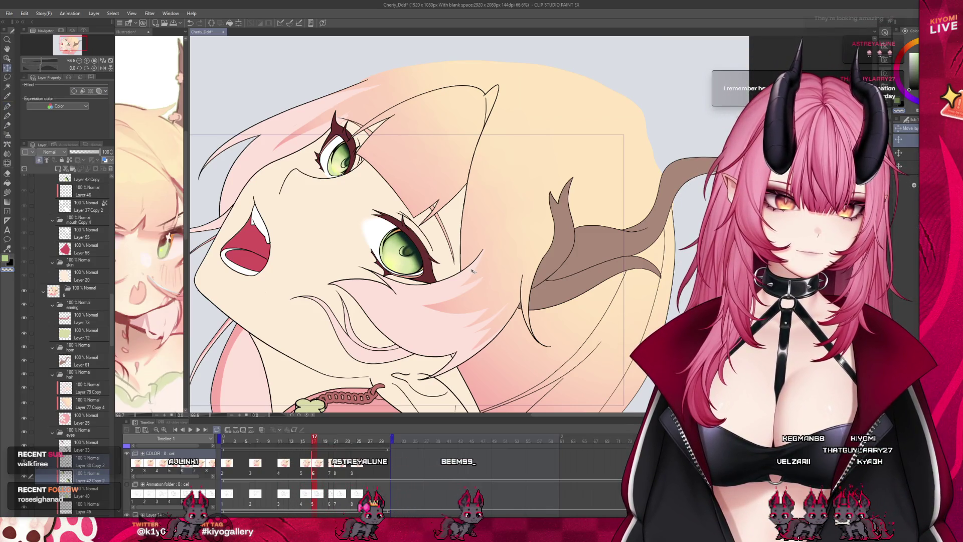
scroll(473, 271, "up", 2)
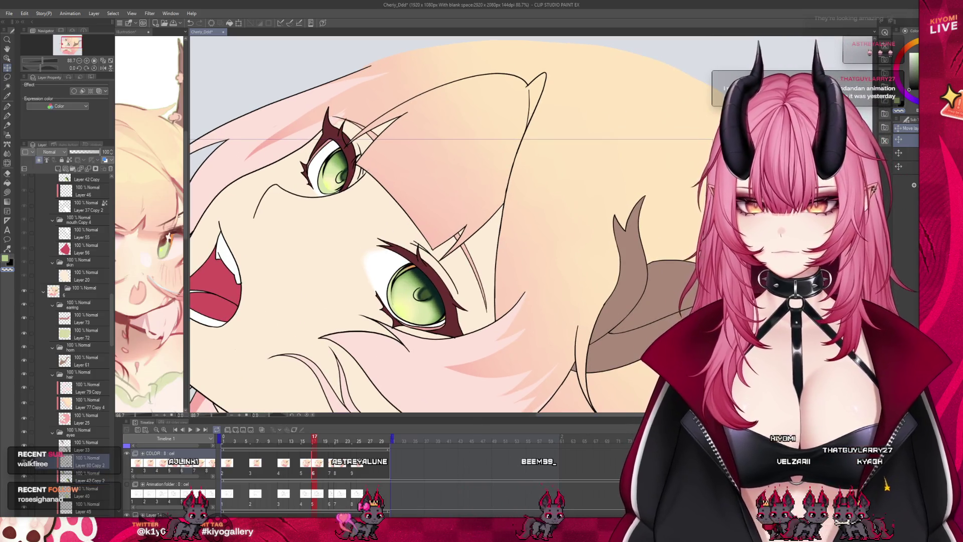
scroll(289, 166, "up", 1)
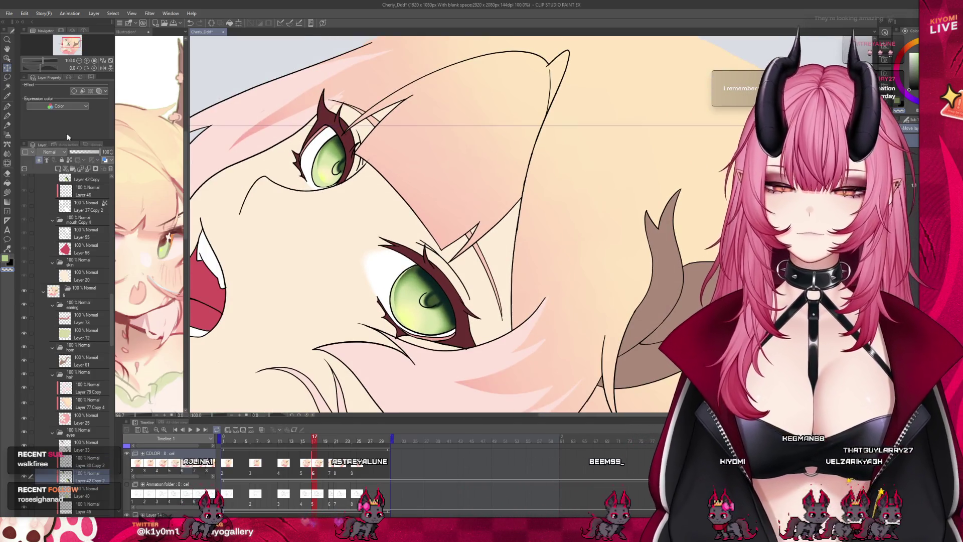
scroll(265, 130, "up", 1)
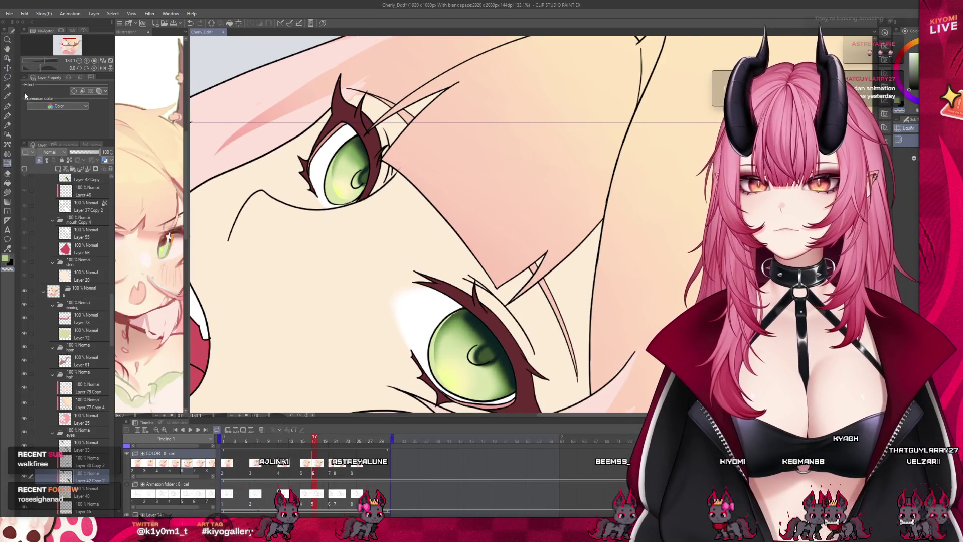
left_click(7, 77)
left_click_drag(351, 105, 381, 108)
left_click(396, 248)
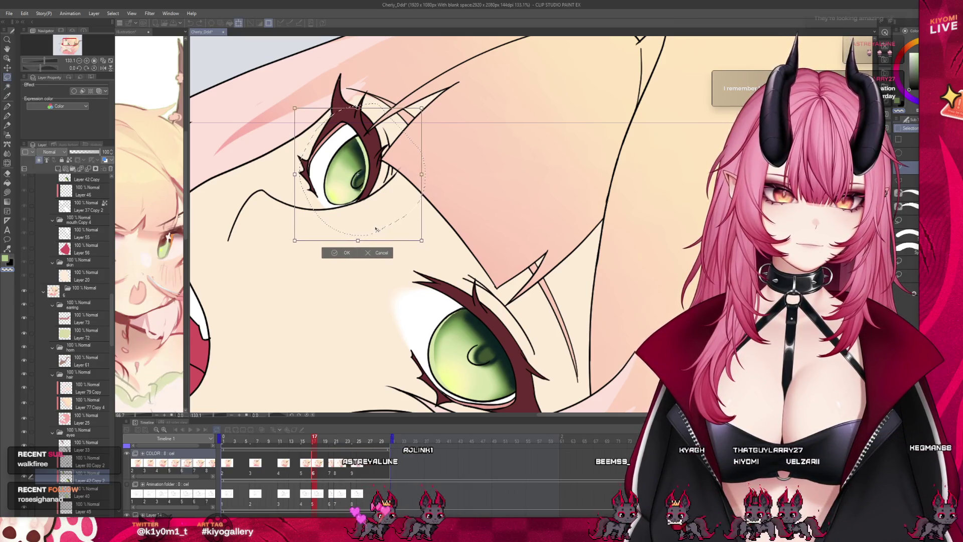
left_click_drag(387, 217, 386, 218)
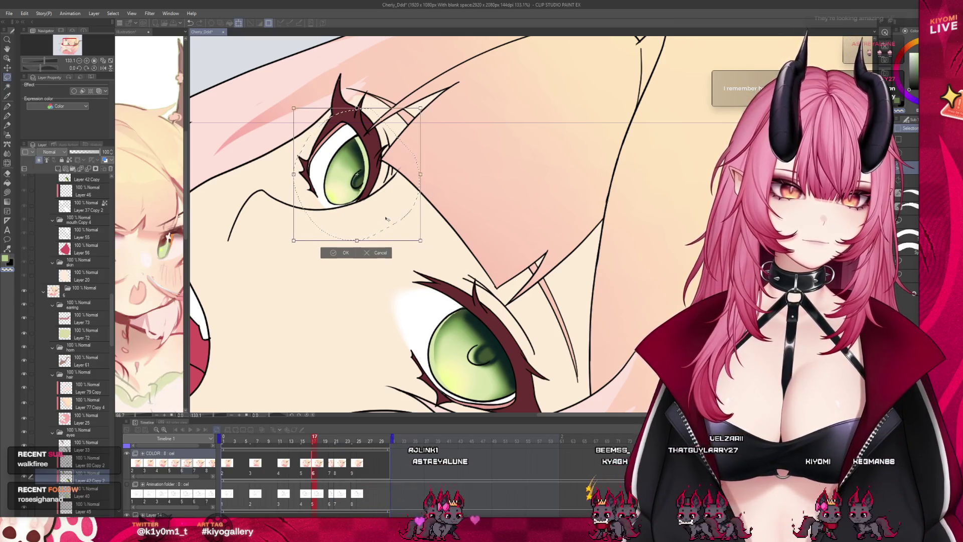
left_click(341, 253)
scroll(325, 180, "down", 1)
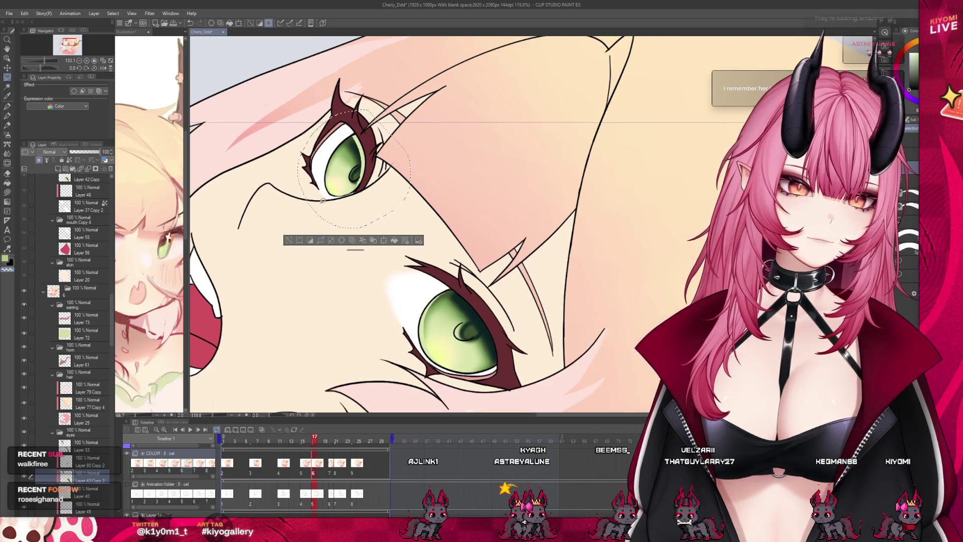
left_click(290, 242)
scroll(464, 246, "down", 3)
left_click_drag(396, 204, 389, 208)
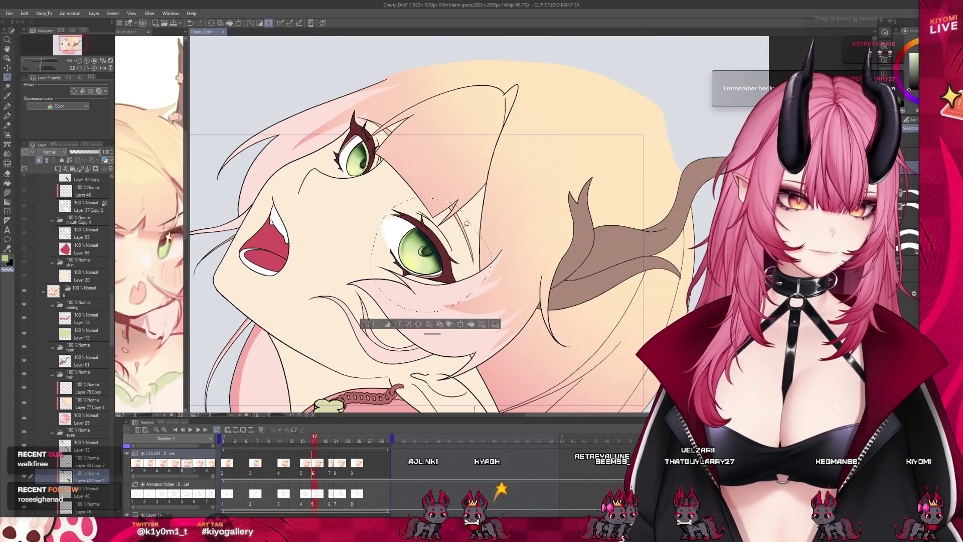
scroll(457, 335, "up", 3)
left_click(444, 385)
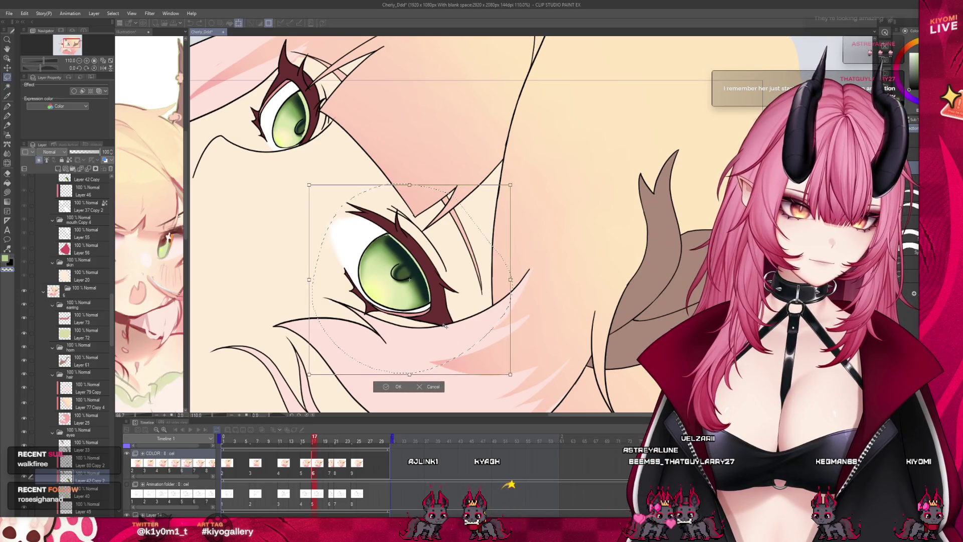
left_click(393, 385)
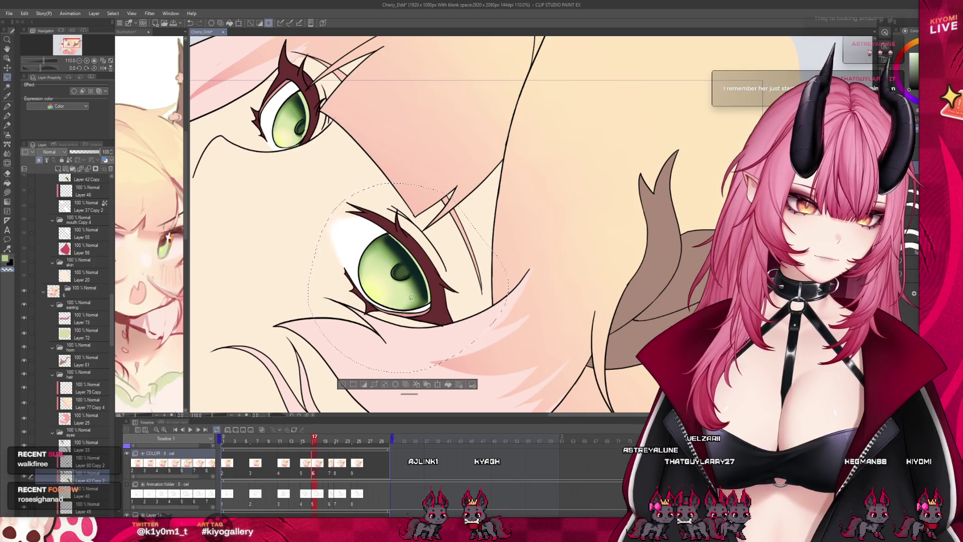
key("ctrl+d")
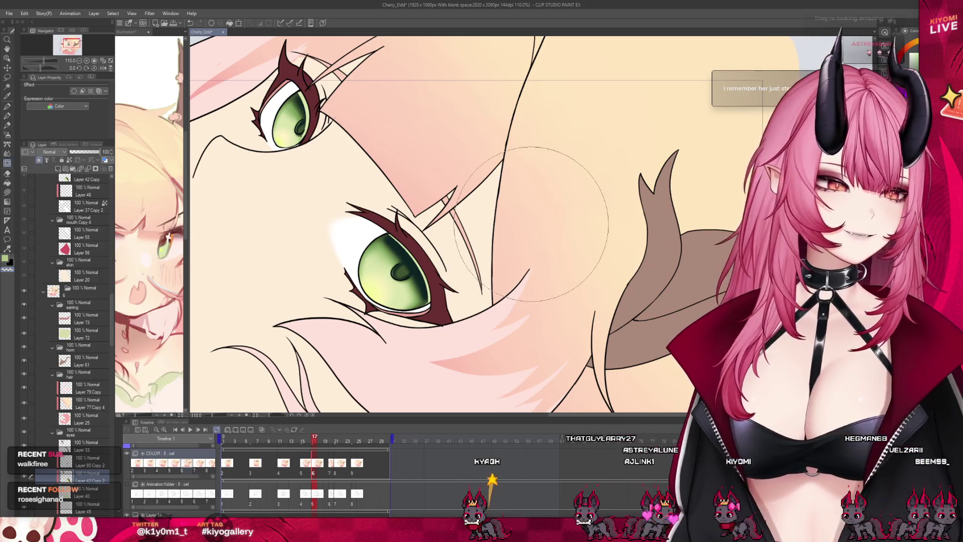
key("p")
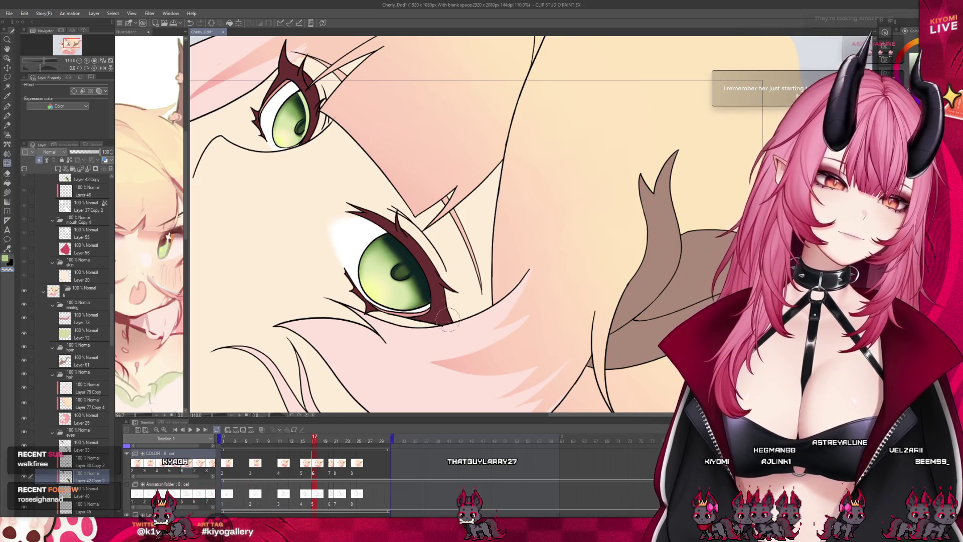
scroll(348, 226, "down", 3)
scroll(384, 210, "up", 5)
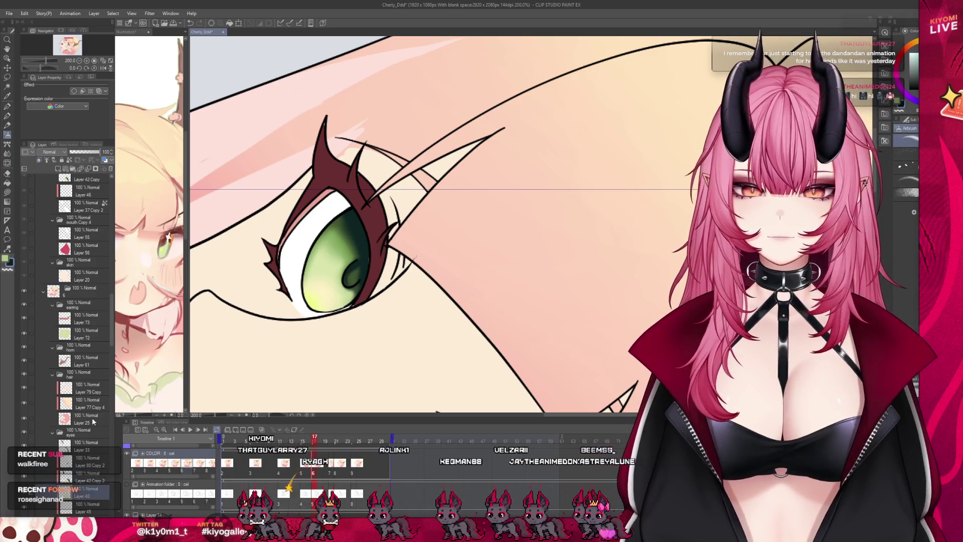
Step: Activate Liquify and select Layer 33, then Layer 42 Copy 2, for eye reshaping
left_click(9, 167)
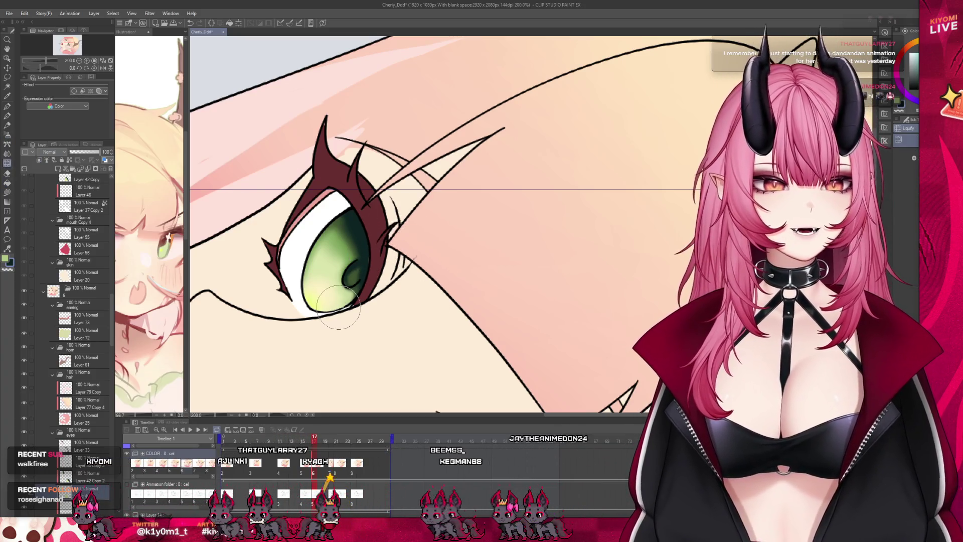
left_click(86, 446)
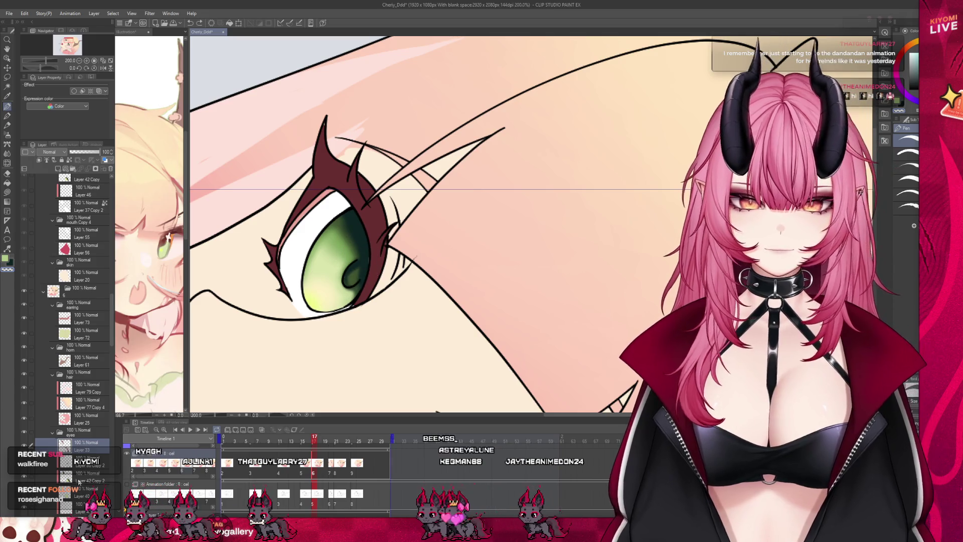
left_click(80, 479)
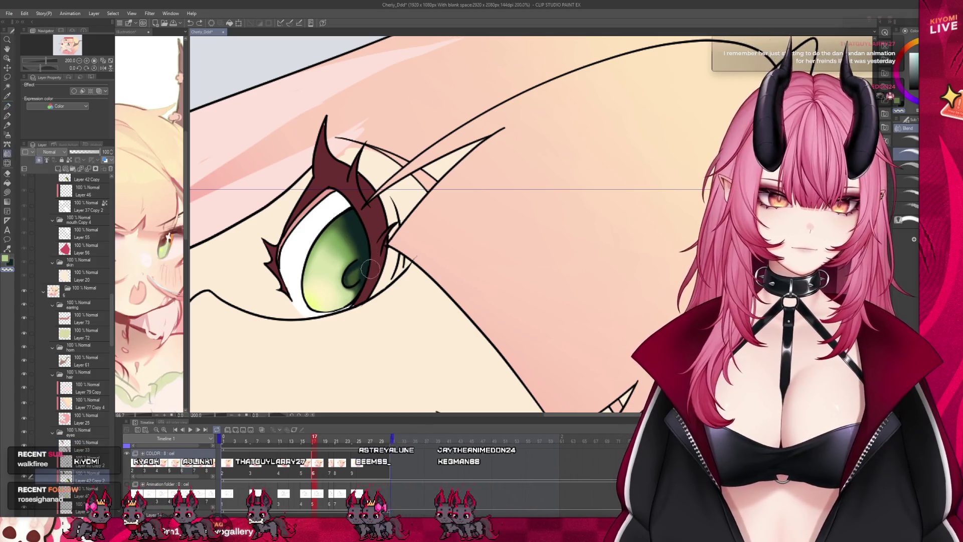
key("j")
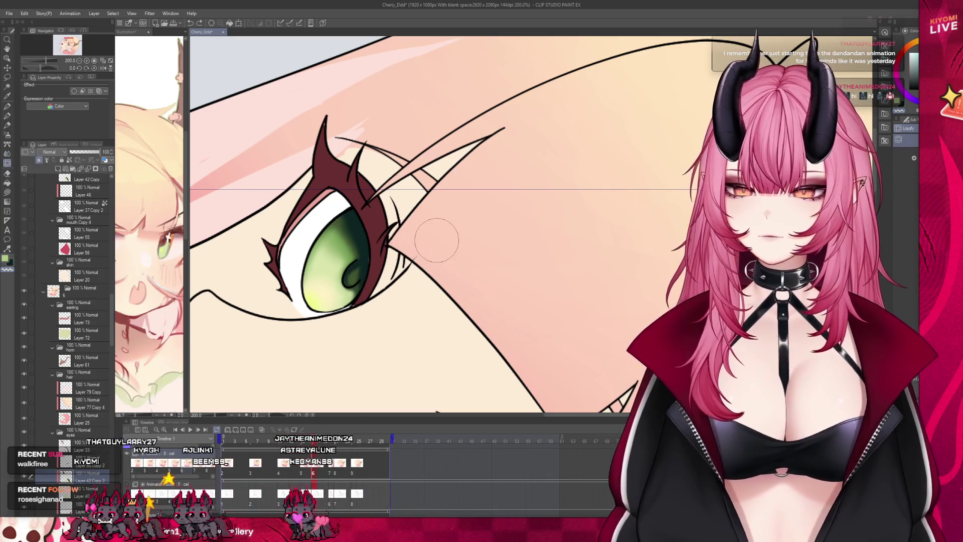
scroll(258, 201, "down", 3)
scroll(258, 201, "down", 4)
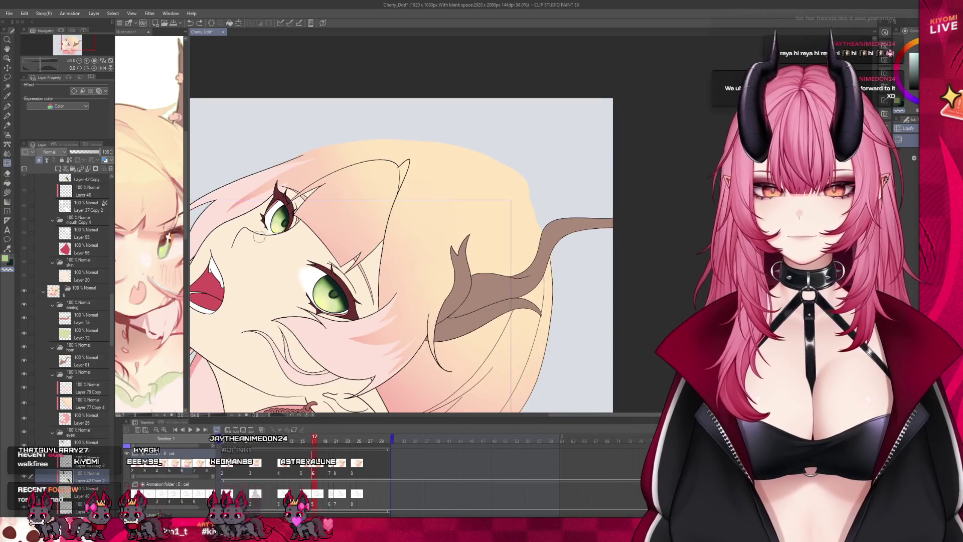
Step: On frame 21, resize the eye area and shift it slightly left
scroll(305, 187, "up", 3)
scroll(304, 187, "down", 2)
mouse_move(314, 441)
left_mouse_down()
mouse_move(337, 447)
mouse_move(314, 448)
left_mouse_up()
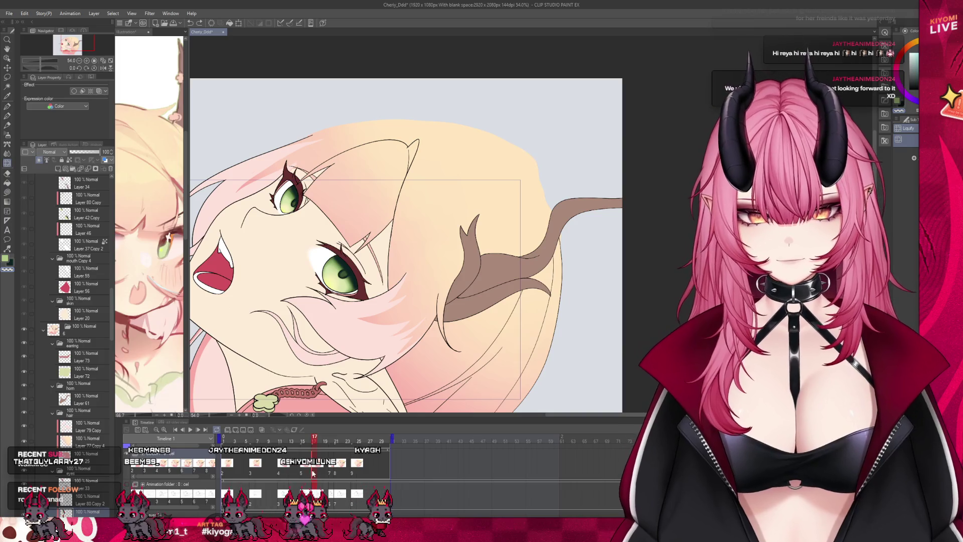
scroll(78, 475, "down", 1)
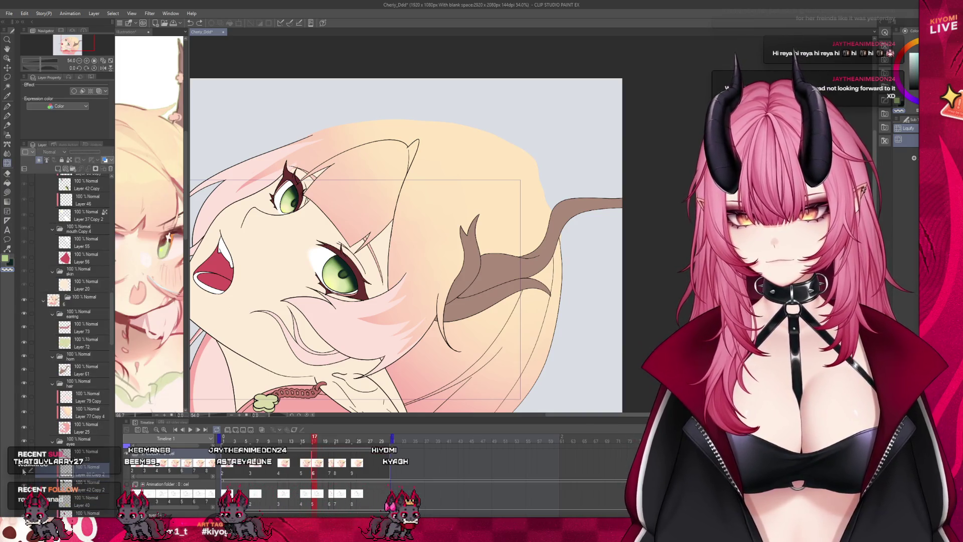
scroll(290, 213, "up", 5)
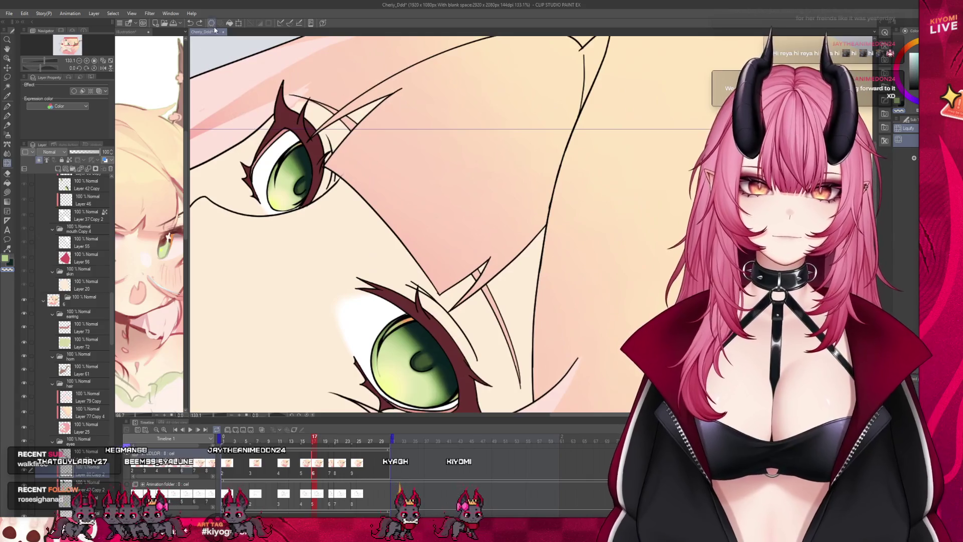
left_click(237, 23)
left_click_drag(287, 363, 352, 350)
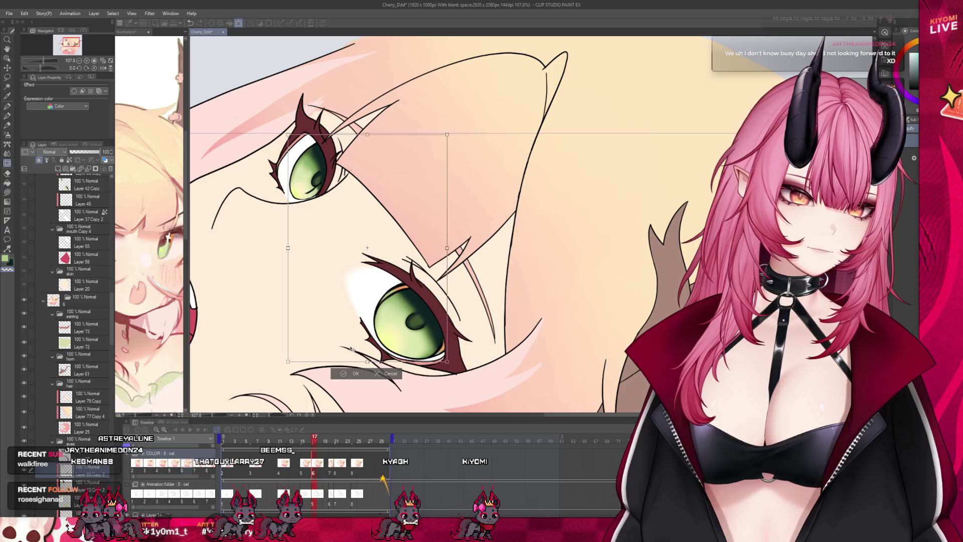
key("Return")
scroll(296, 146, "up", 1)
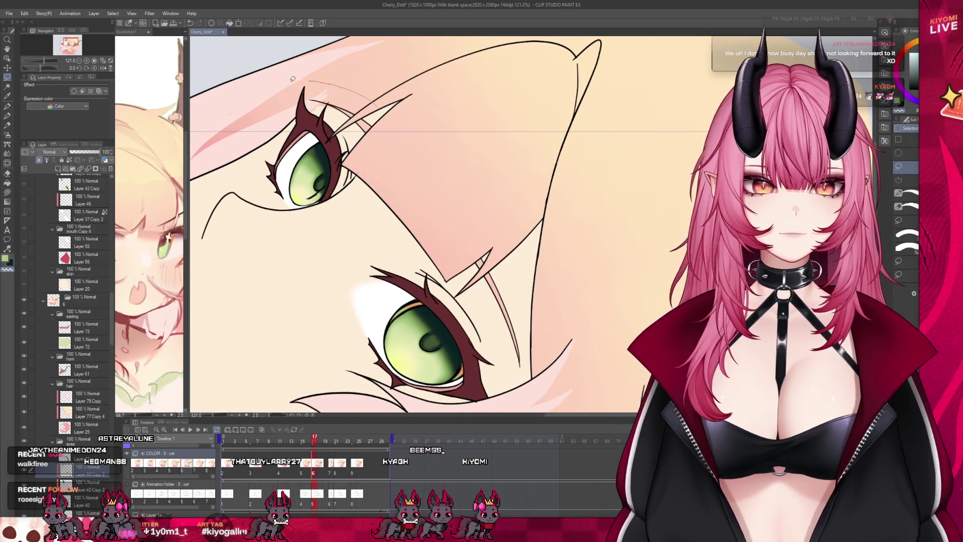
Step: Lasso the upper eye, reposition it with a transform, deselect, and fit the view
left_click_drag(309, 77, 353, 225)
left_click(334, 258)
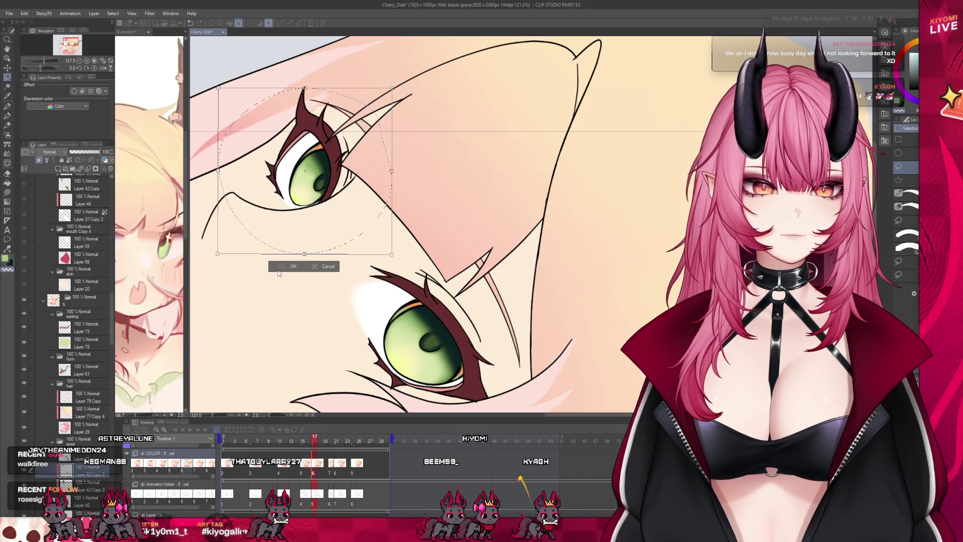
left_click(282, 267)
left_click_drag(351, 173, 292, 202)
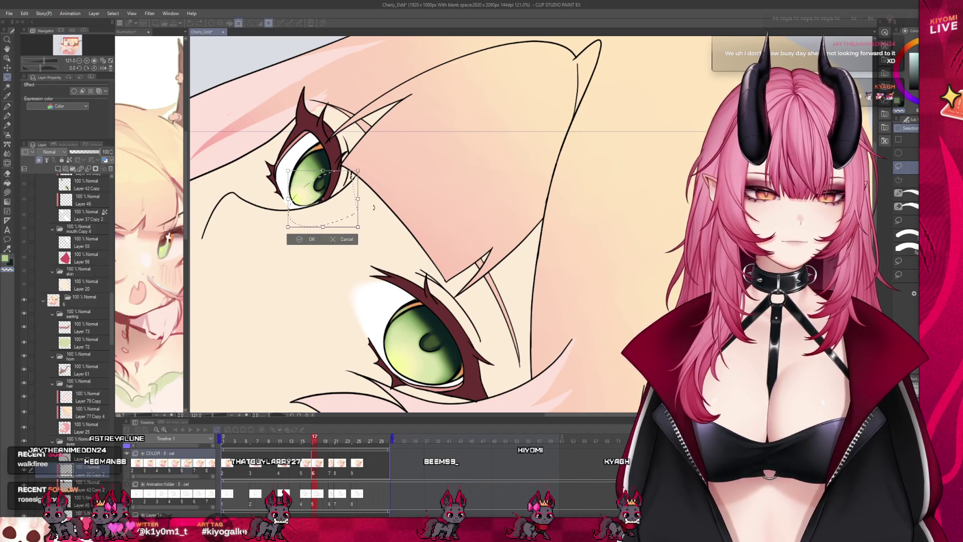
left_click(286, 221)
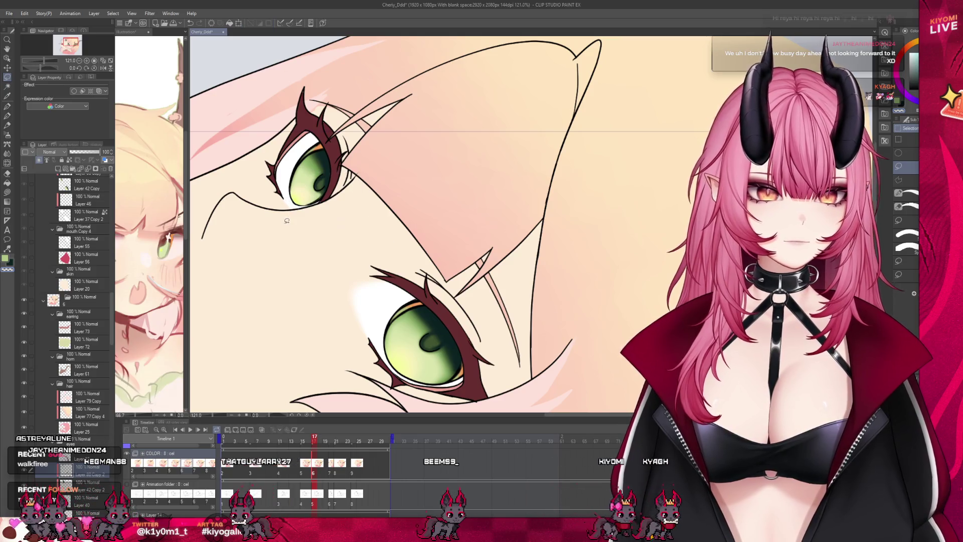
key("ctrl+0")
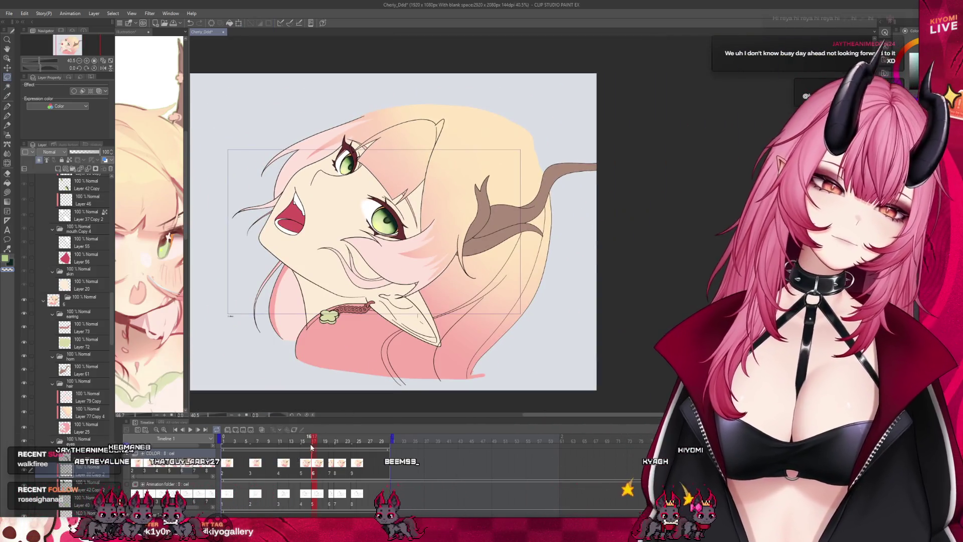
scroll(323, 445, "up", 1)
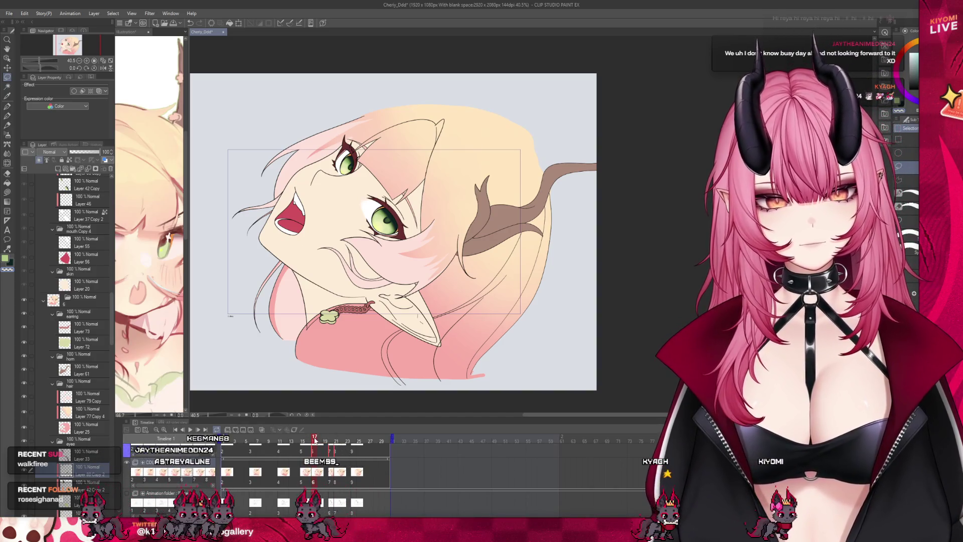
mouse_move(329, 439)
left_mouse_down()
mouse_move(354, 441)
mouse_move(314, 443)
mouse_move(343, 441)
left_mouse_up()
scroll(398, 193, "down", 2)
scroll(399, 193, "up", 2)
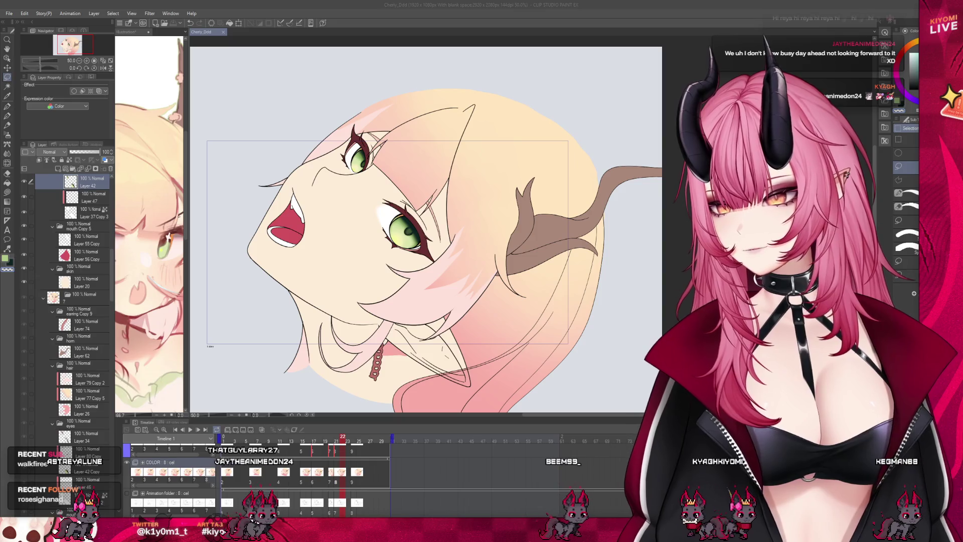
scroll(481, 207, "up", 3)
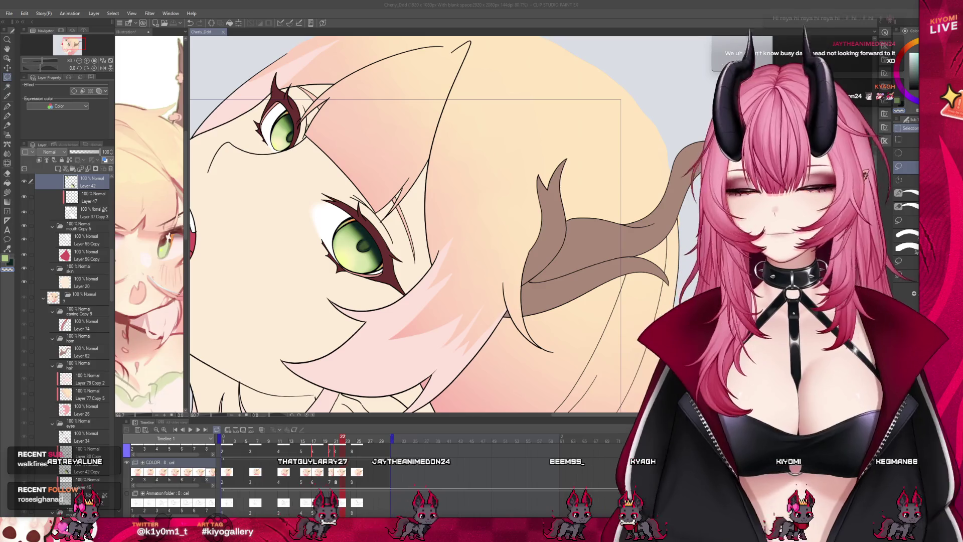
scroll(68, 311, "down", 2)
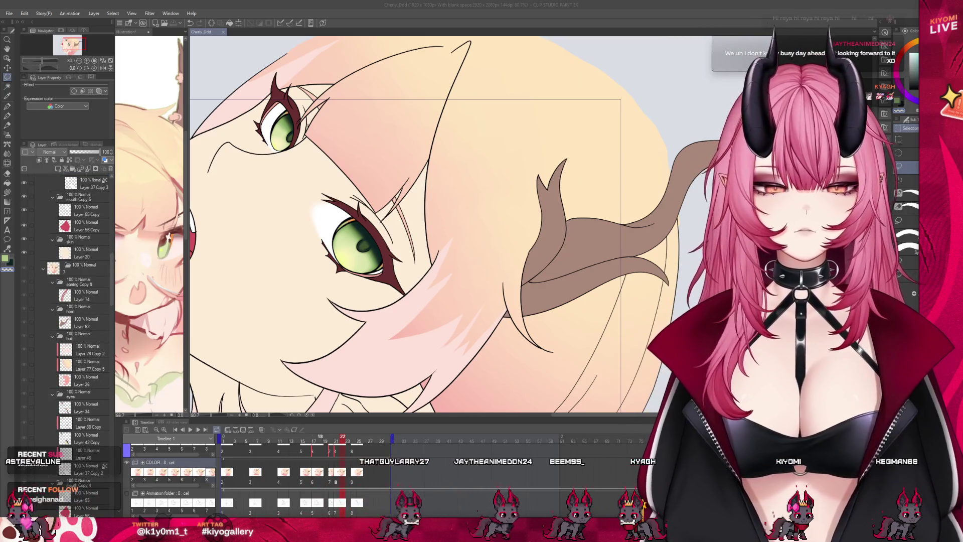
scroll(97, 385, "down", 5)
scroll(96, 386, "down", 3)
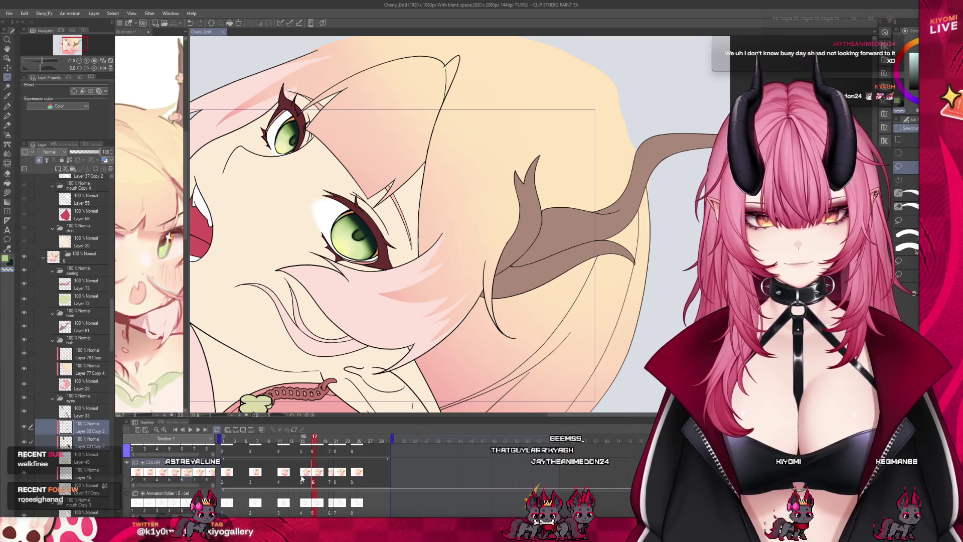
Step: On frame 15, paste the shaded eye colour layer into the eyes folder and nudge it left and up
key("Left")
key("Left")
scroll(98, 374, "down", 3)
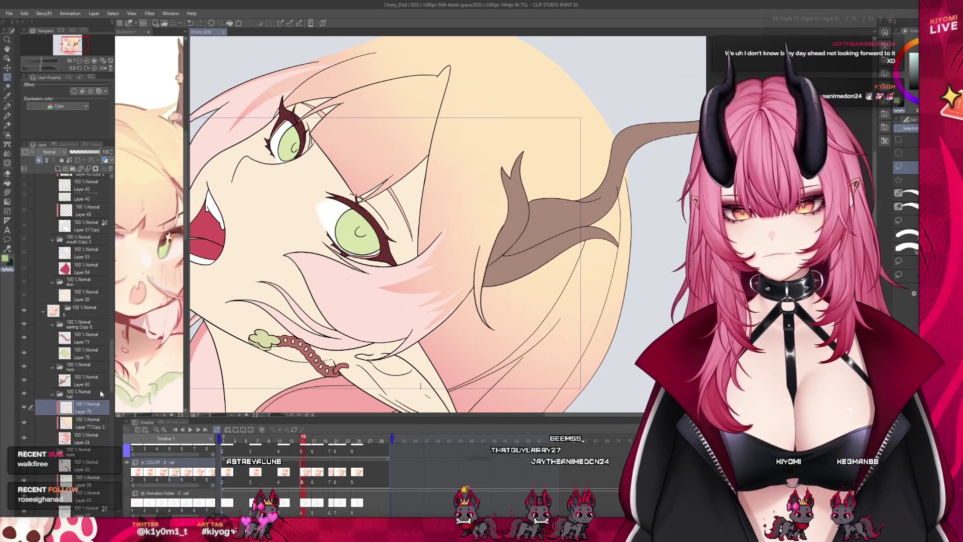
left_click(87, 441)
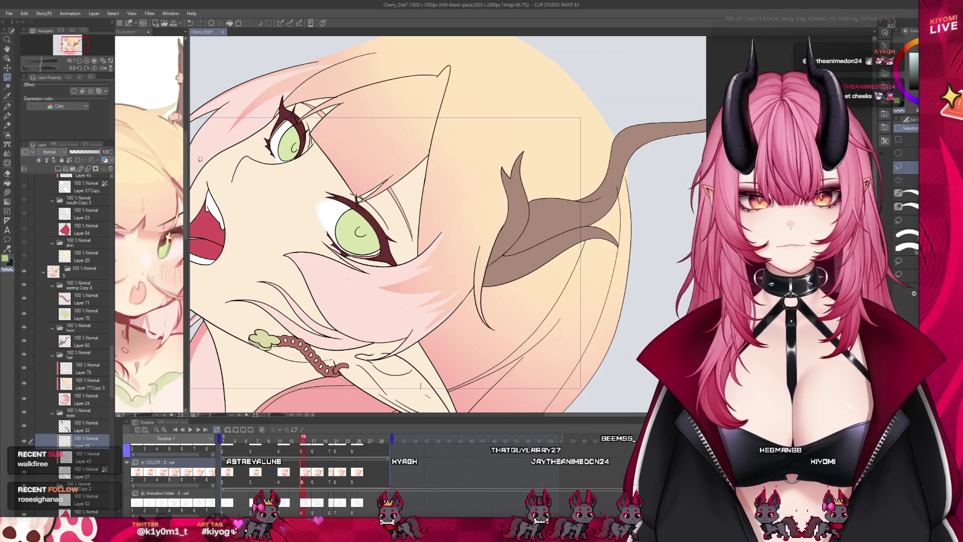
scroll(262, 152, "up", 2)
key("ctrl+v")
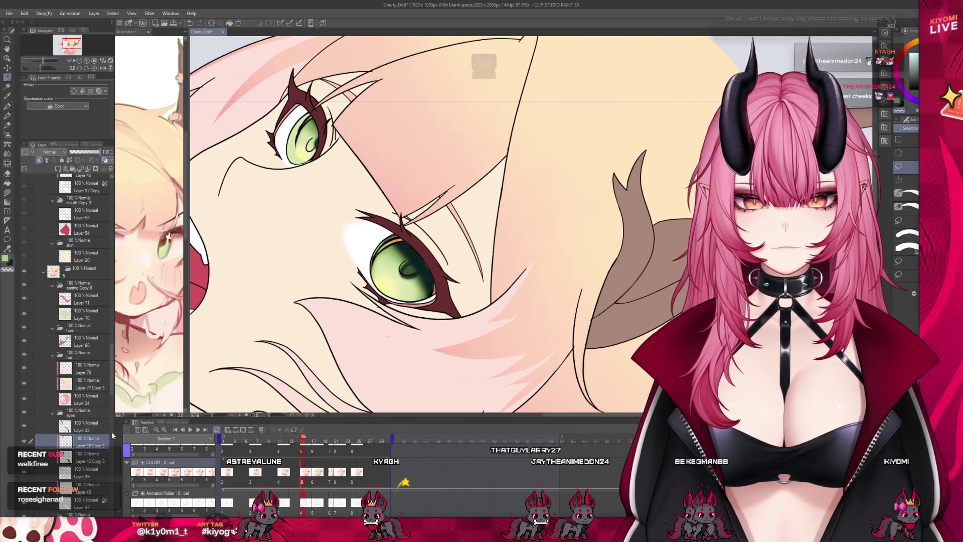
scroll(449, 229, "down", 1)
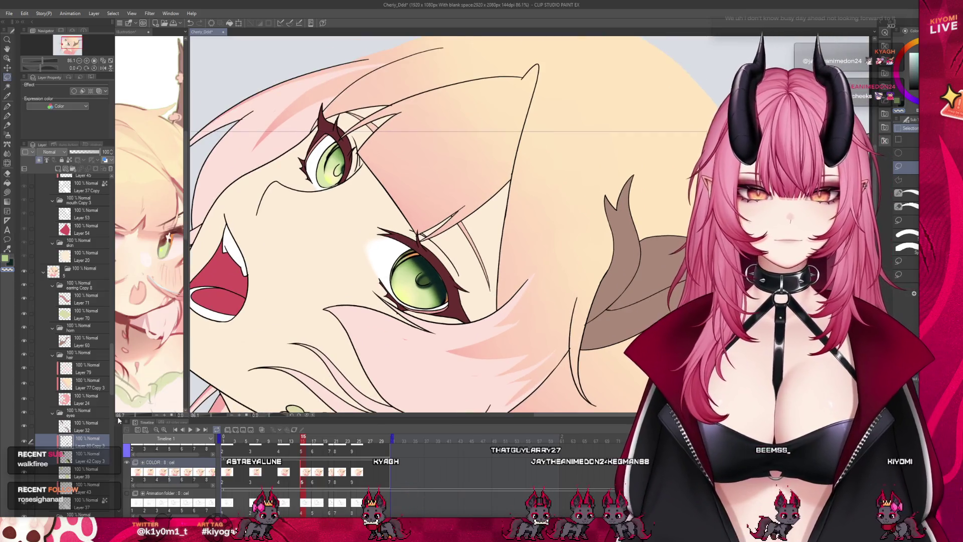
left_click(238, 24)
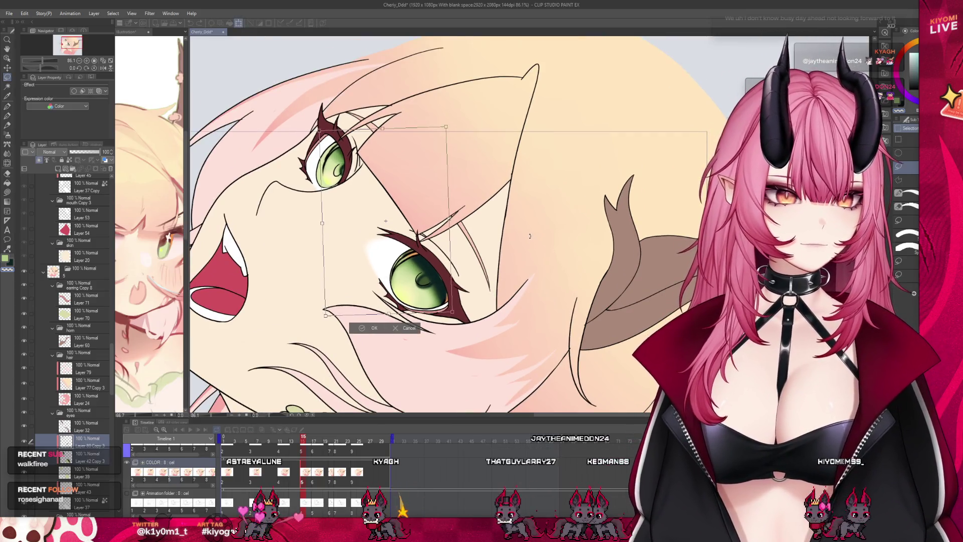
left_click_drag(388, 259, 385, 258)
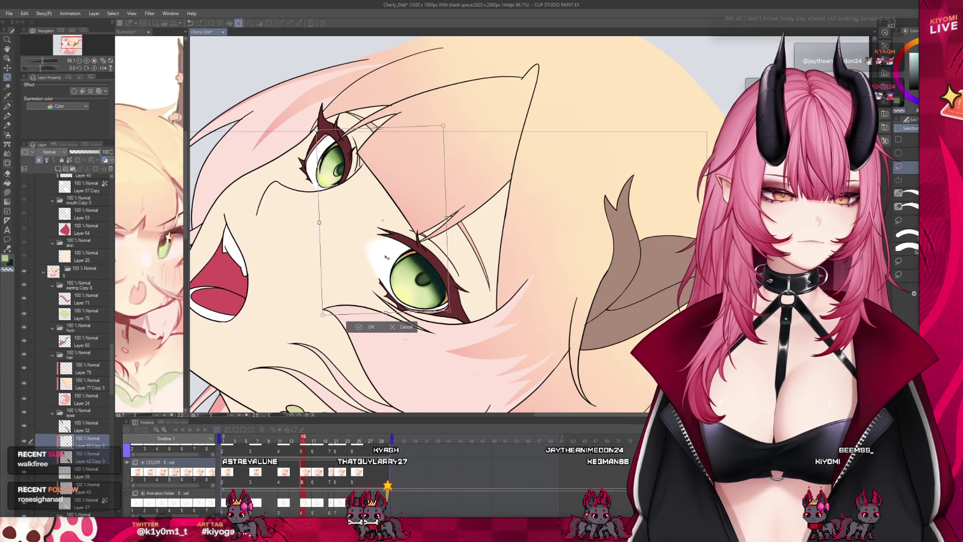
key("Return")
Step: Transform the lassoed upper eye, deselect, then undo once to restore the orange highlights
mouse_move(321, 105)
left_mouse_down()
mouse_move(301, 185)
mouse_move(360, 201)
left_mouse_up()
key("ctrl+t")
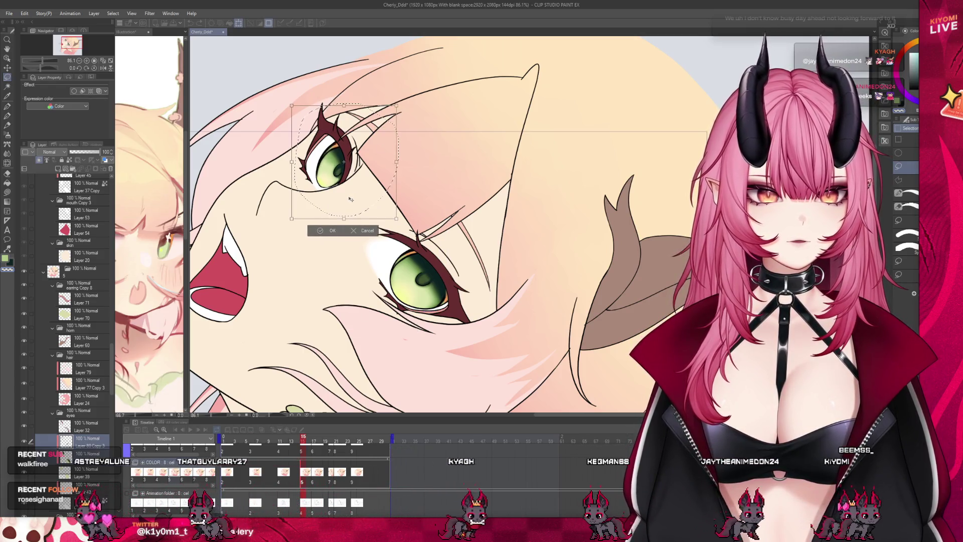
key("Return")
key("ctrl+d")
scroll(346, 210, "up", 3)
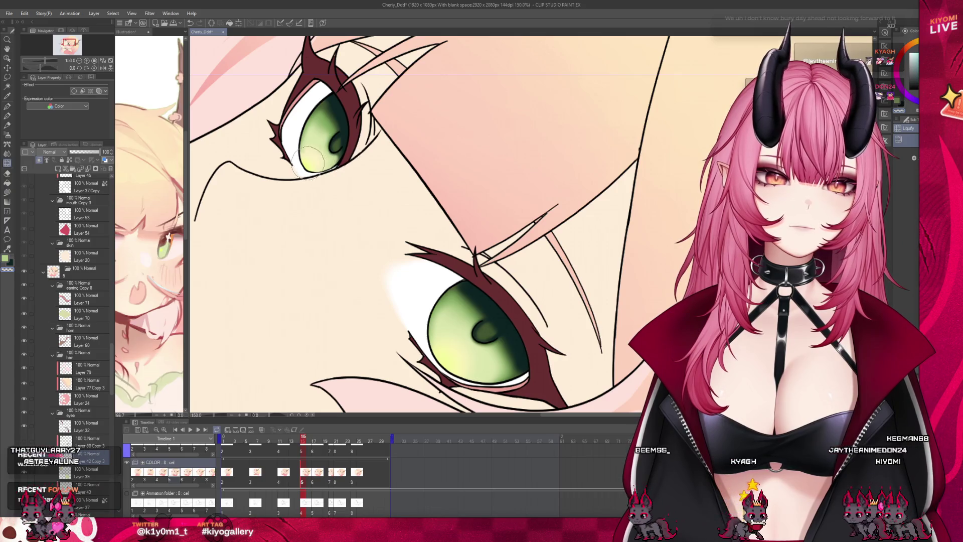
key("ctrl+z")
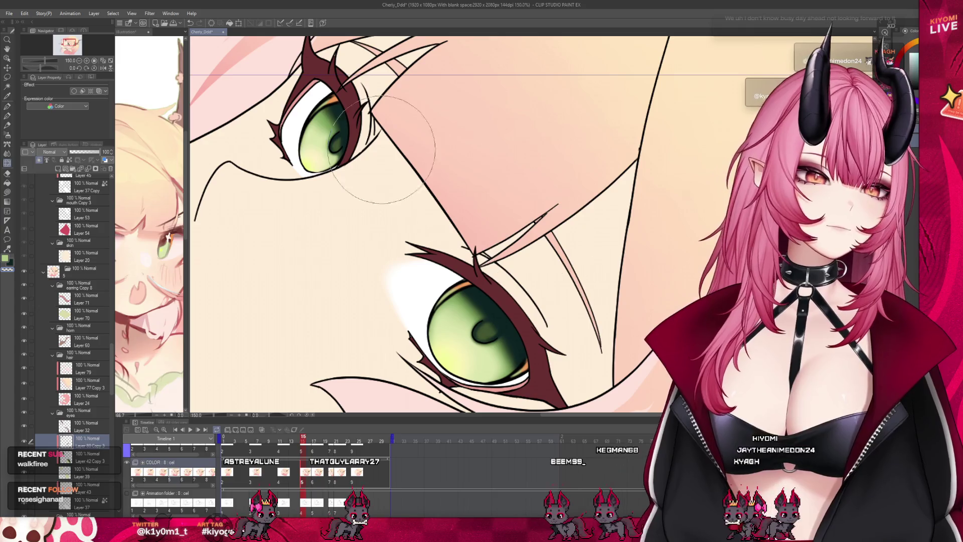
scroll(382, 252, "down", 5)
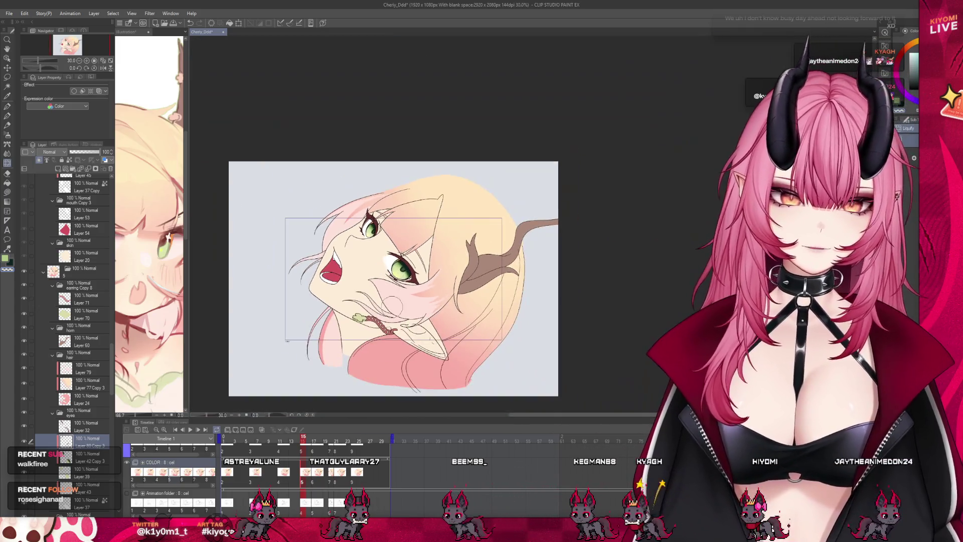
Step: Scrub the timeline to frame 20 of the upward-looking girl and save the animation file
scroll(383, 251, "up", 1)
left_click(335, 447)
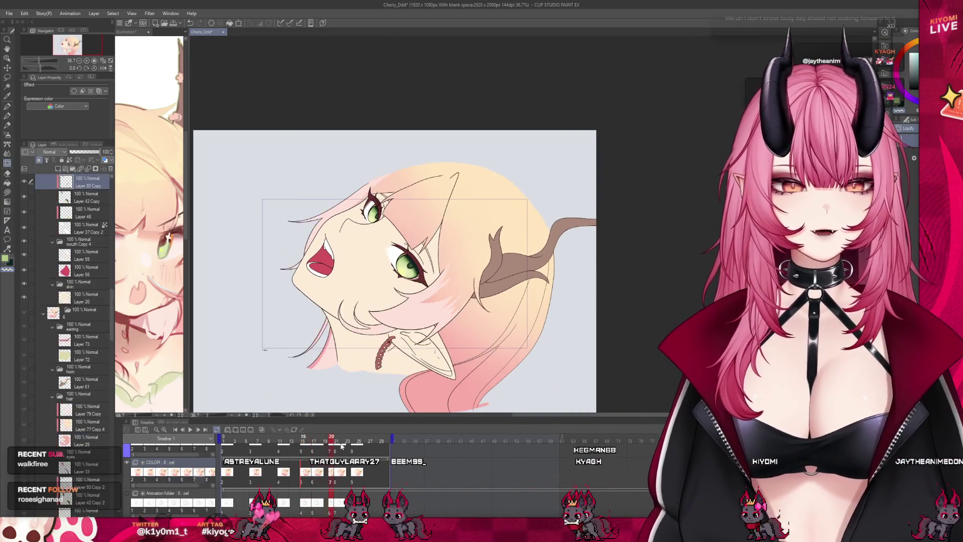
left_click_drag(335, 446, 329, 450)
scroll(352, 250, "up", 2)
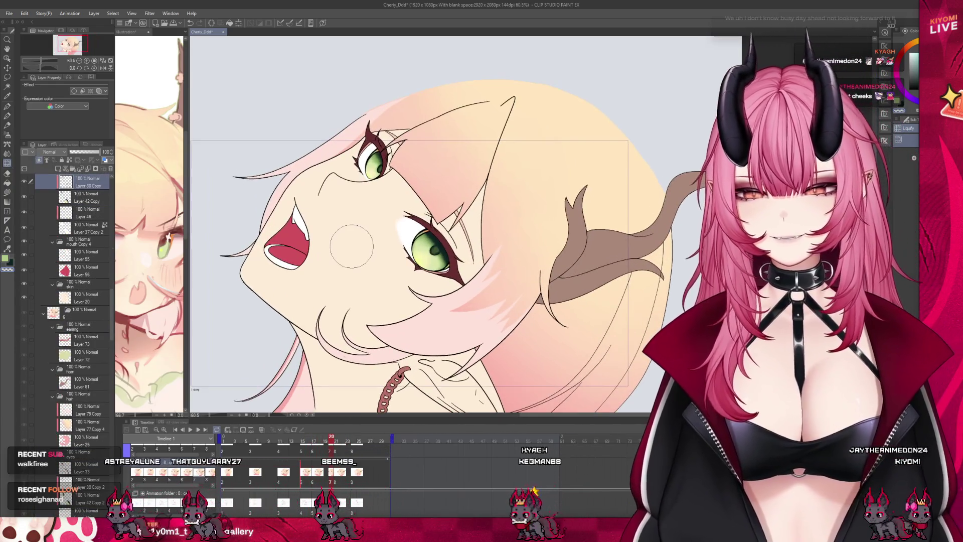
key("ctrl+s")
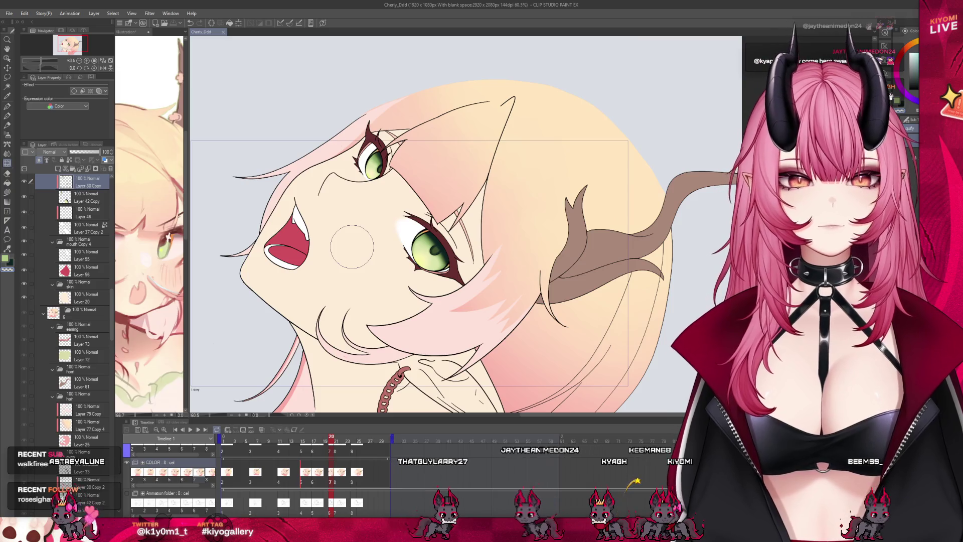
scroll(328, 239, "up", 2)
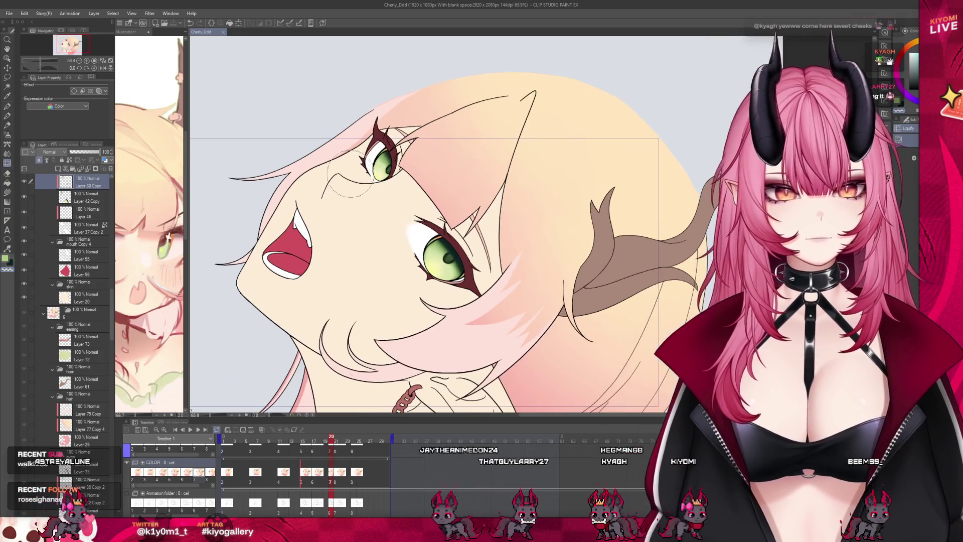
Step: Change frame 20's cel from 6 to 7 and play back through frames 20 to 12
left_click(326, 452)
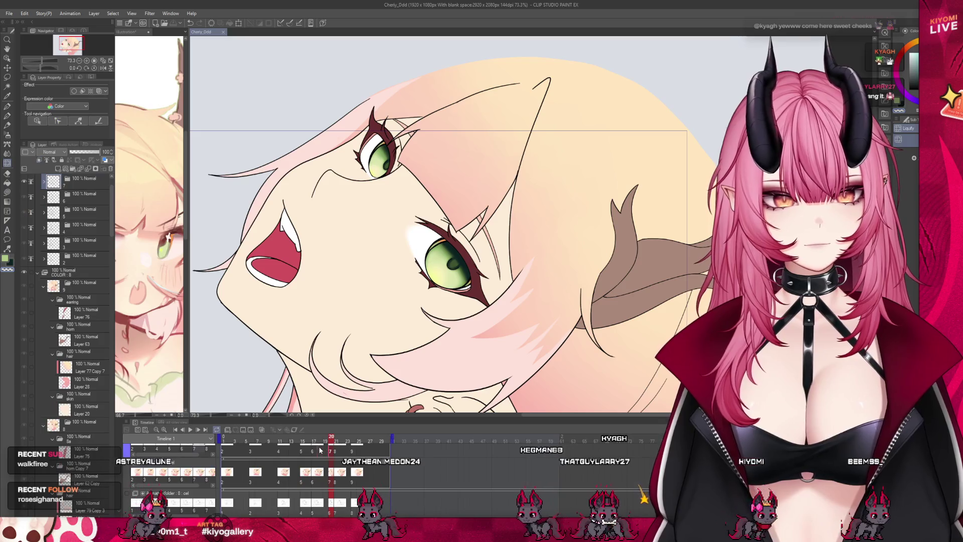
left_click(313, 452)
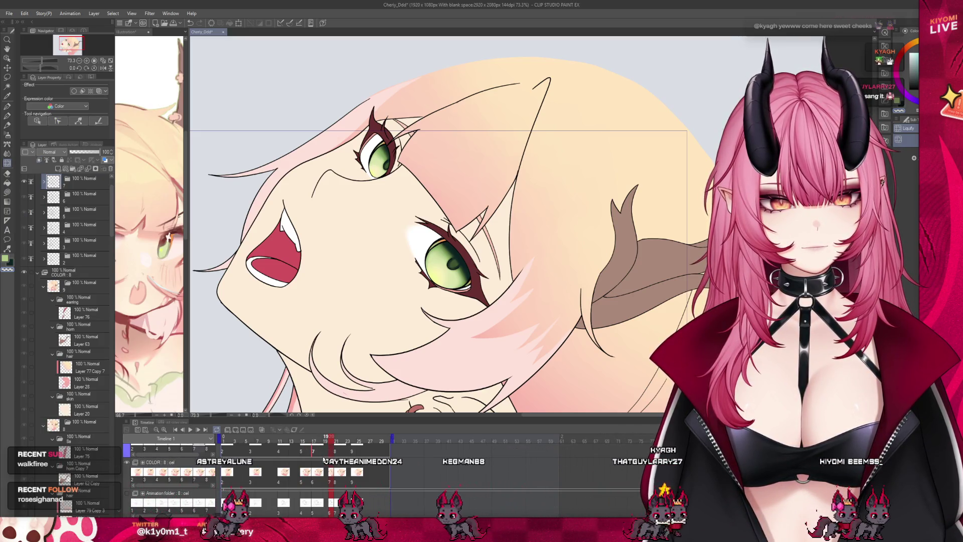
mouse_move(315, 439)
left_mouse_down()
mouse_move(278, 446)
mouse_move(303, 457)
left_mouse_up()
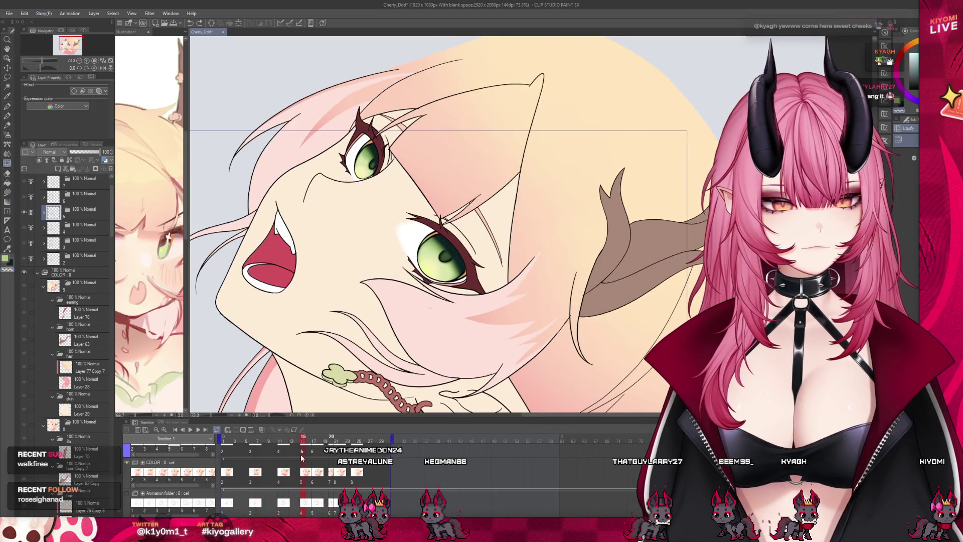
scroll(85, 349, "down", 5)
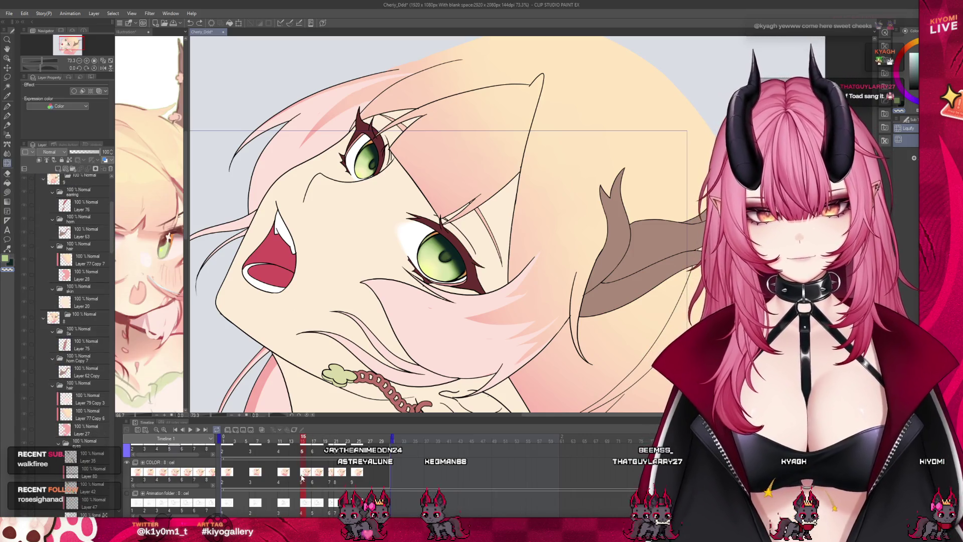
scroll(72, 429, "down", 15)
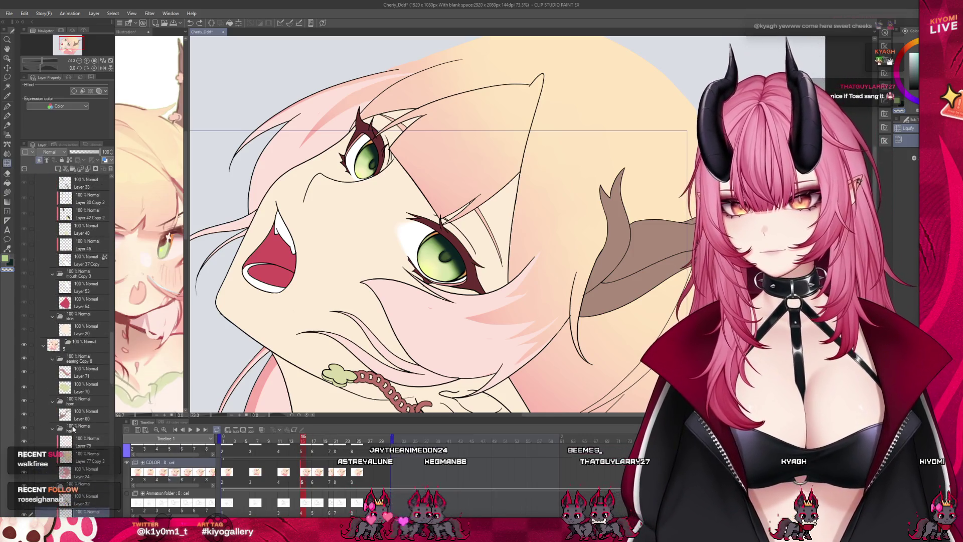
scroll(72, 429, "up", 2)
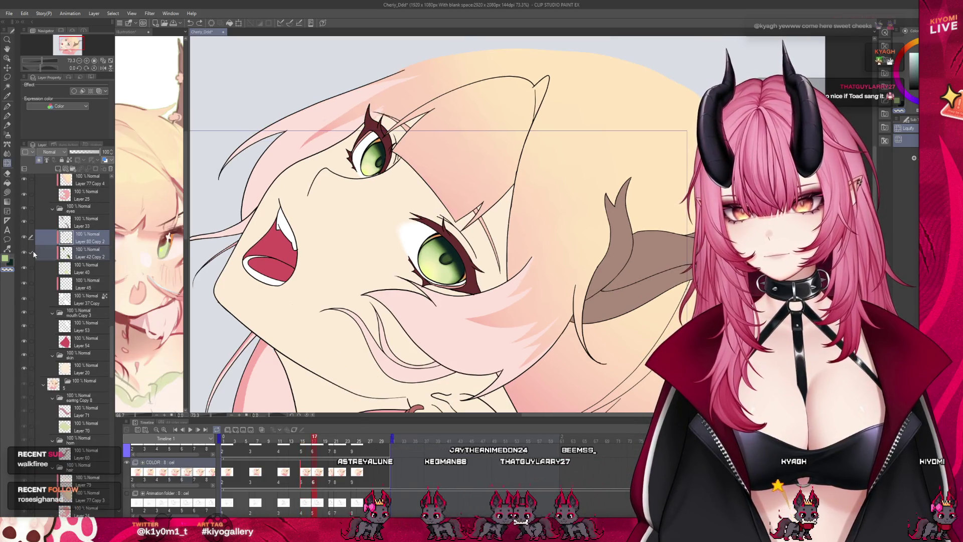
scroll(95, 412, "down", 5)
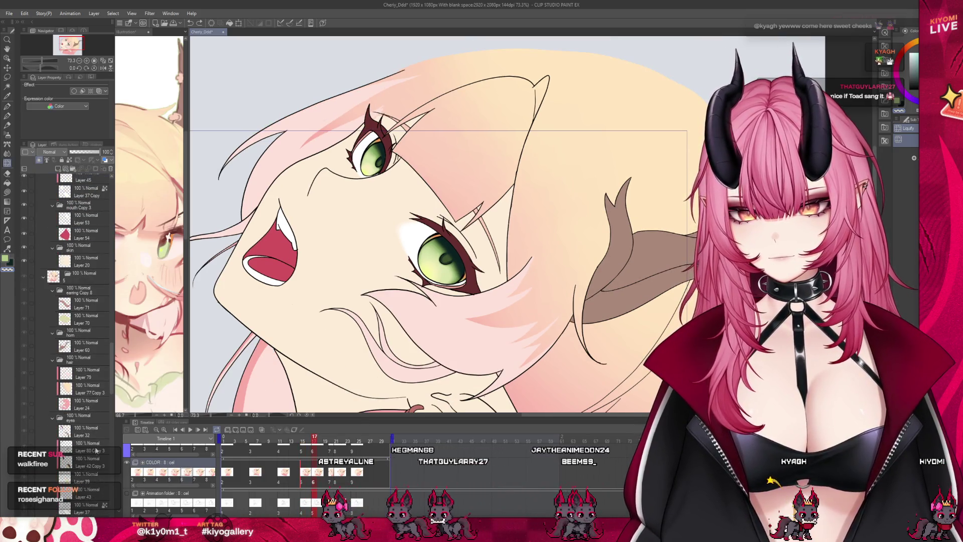
Step: At frame 11, duplicate Layer 80 and Layer 42 as Copy 4 layers and lasso the lower eye
left_click(280, 481)
scroll(86, 415, "down", 5)
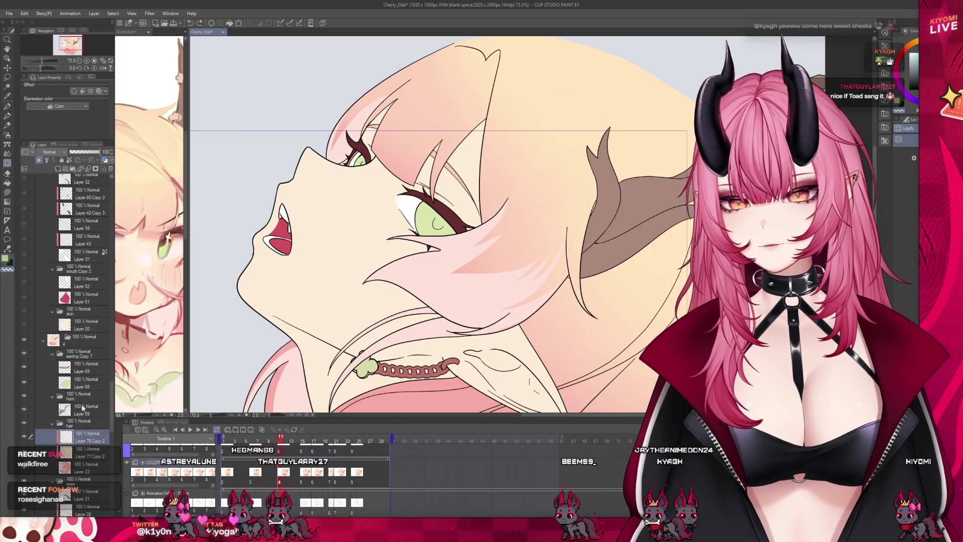
scroll(86, 416, "down", 1)
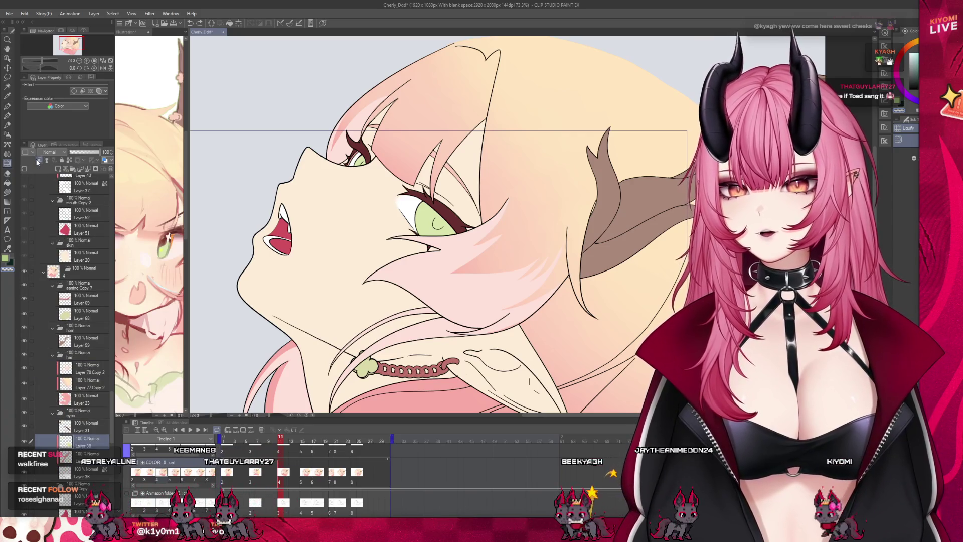
key("ctrl+v")
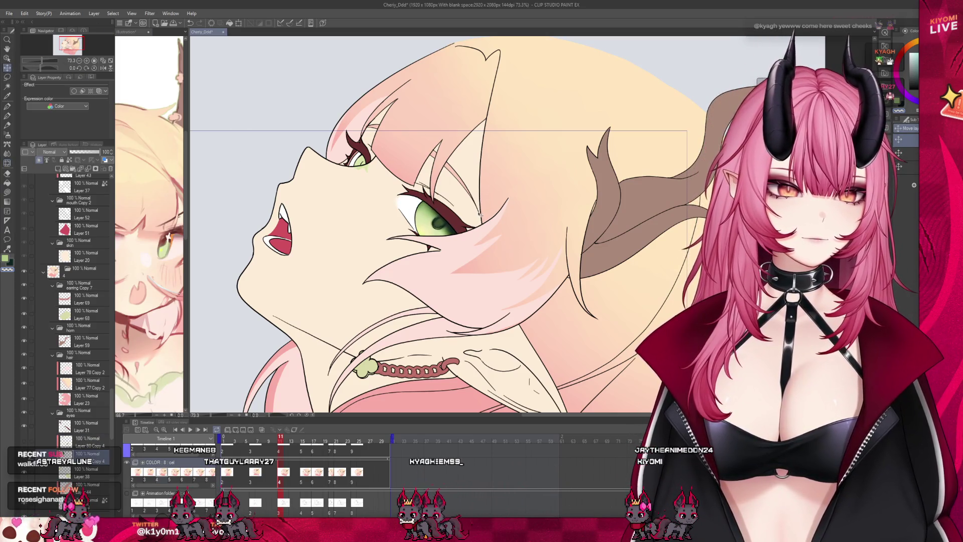
scroll(479, 215, "up", 2)
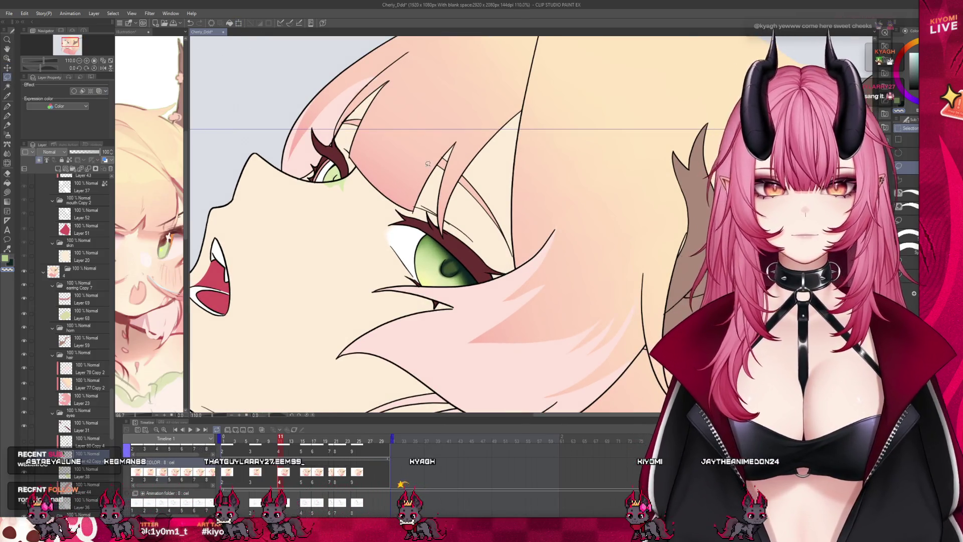
left_click_drag(536, 242, 536, 243)
Step: Rotate the lower green eye about 13° counter-clockwise, nudge it up-left, and confirm
key("ctrl+t")
scroll(467, 220, "down", 2)
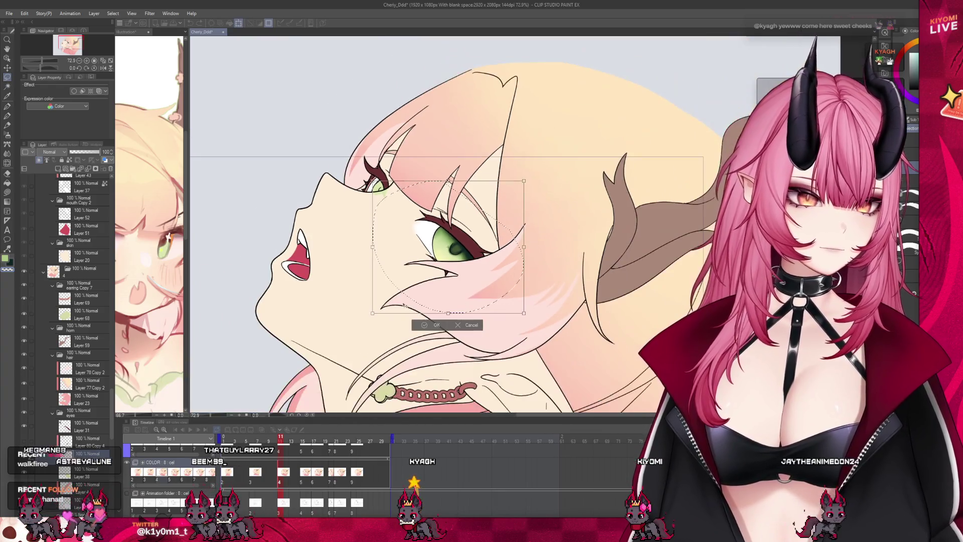
left_click_drag(374, 313, 396, 326)
left_click_drag(554, 242, 554, 246)
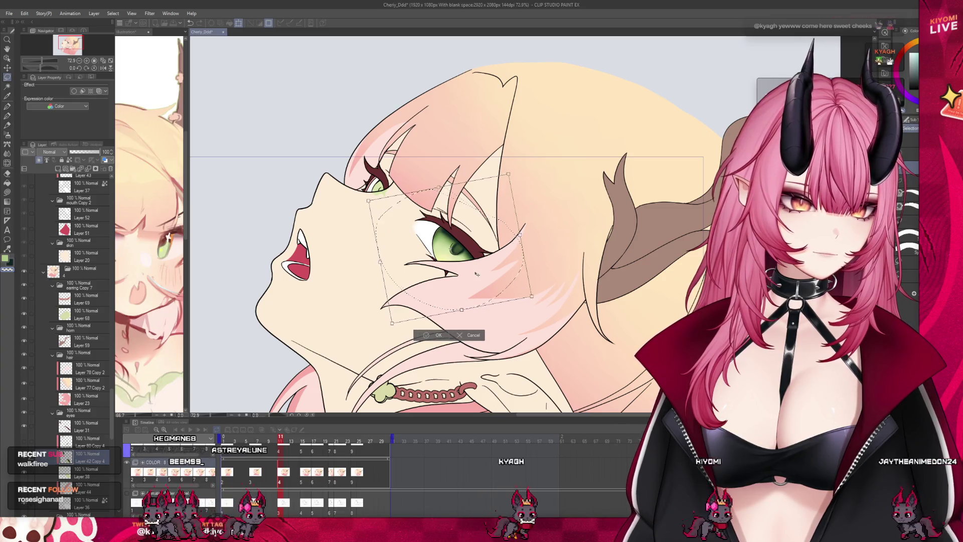
left_click_drag(477, 274, 475, 274)
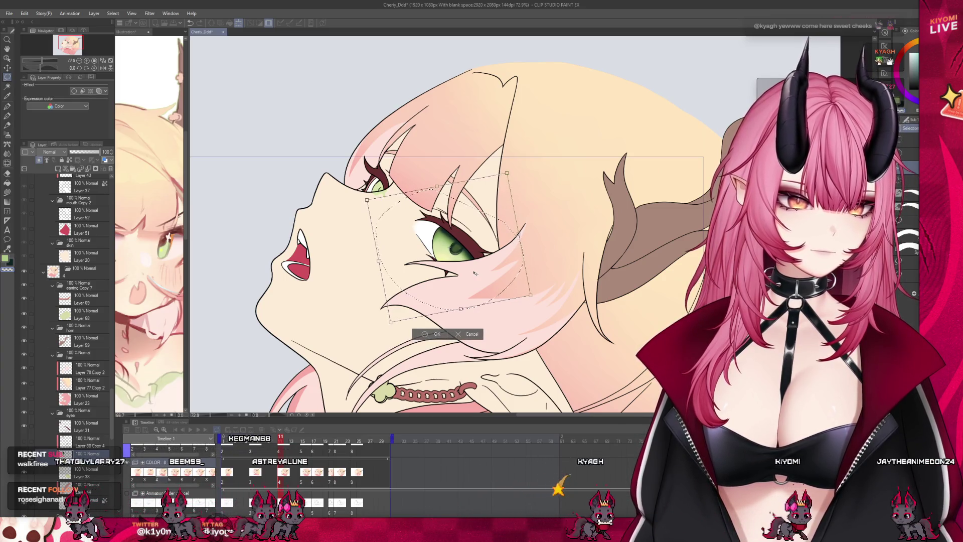
left_click(433, 334)
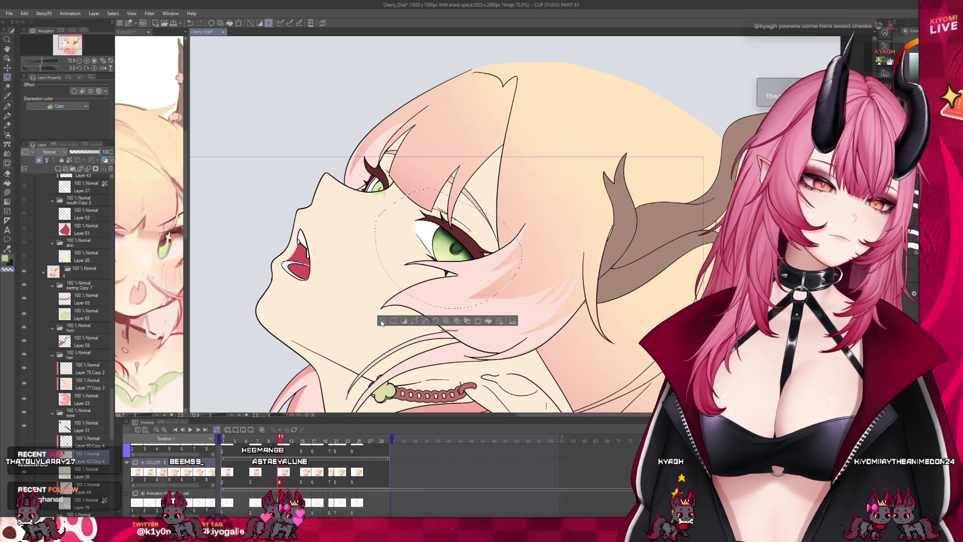
scroll(418, 210, "up", 4)
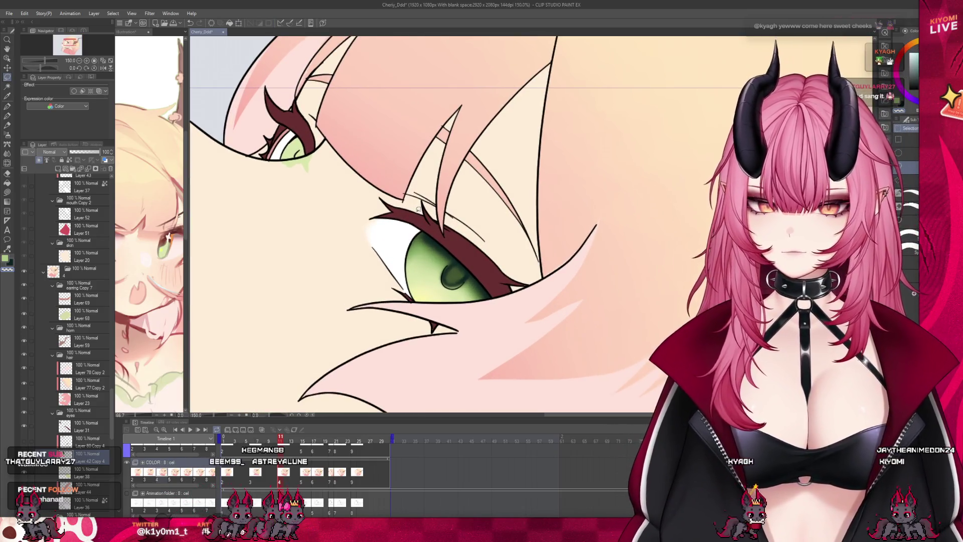
Step: Switch to the pen and make Layer 42 Copy 4 the working layer
left_click(7, 163)
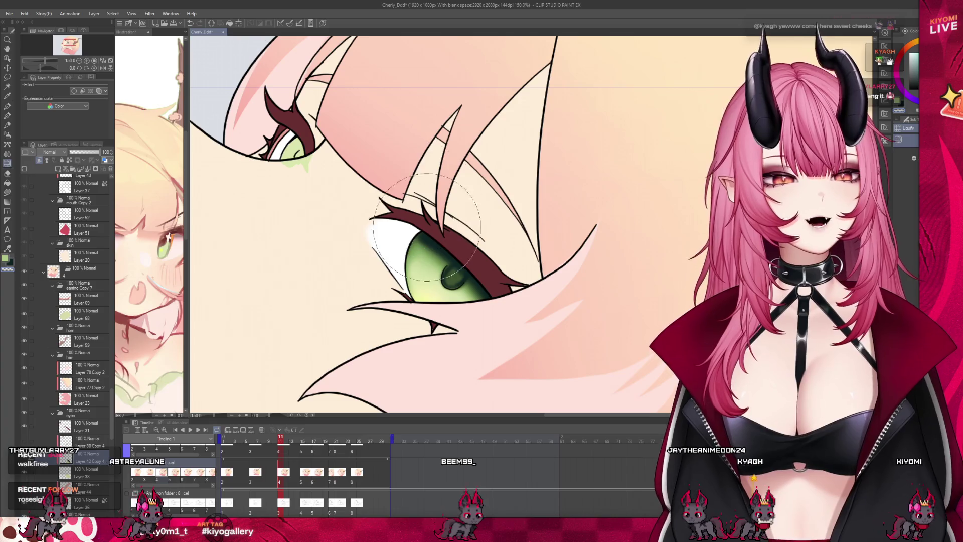
left_click(80, 469)
left_click(7, 106)
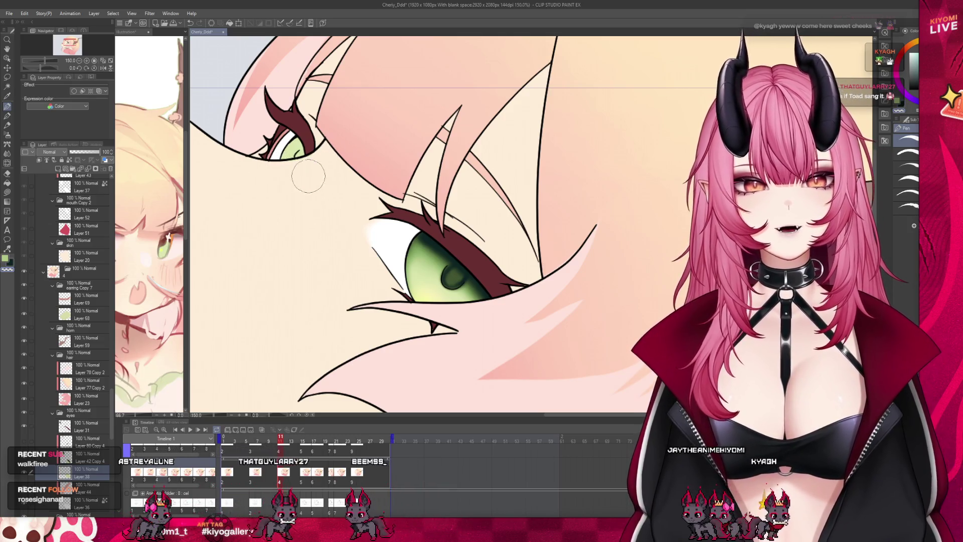
left_click(85, 457)
Step: Lasso the upper eye and surrounding hair and rotate it slightly to realign with the face
key("m")
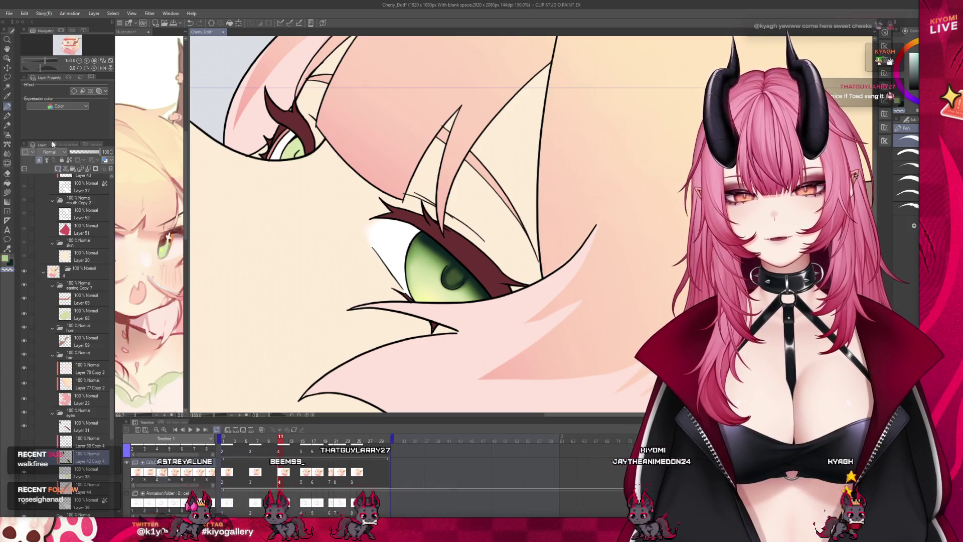
scroll(401, 226, "down", 5)
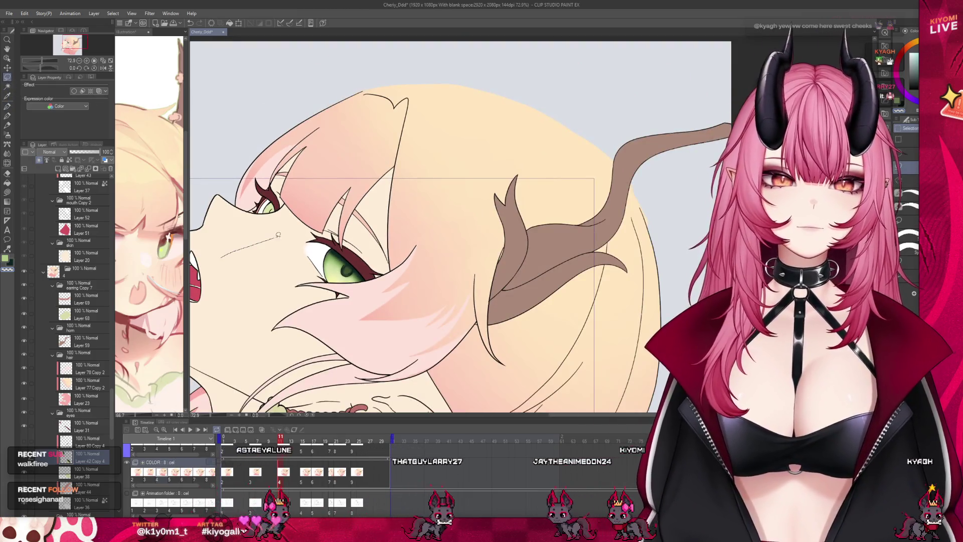
left_click_drag(236, 101, 226, 116)
left_click(313, 269)
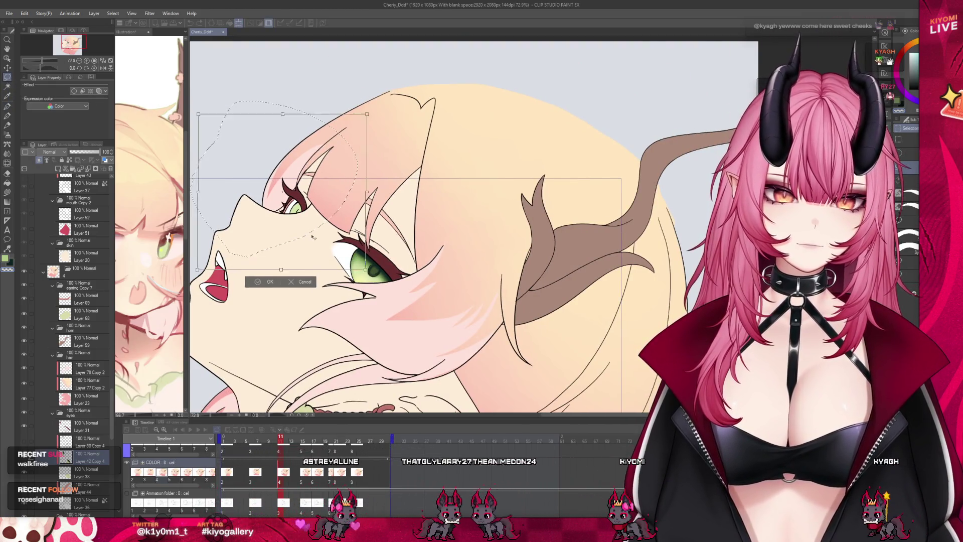
mouse_move(341, 269)
left_mouse_down()
mouse_move(350, 312)
mouse_move(340, 259)
left_mouse_up()
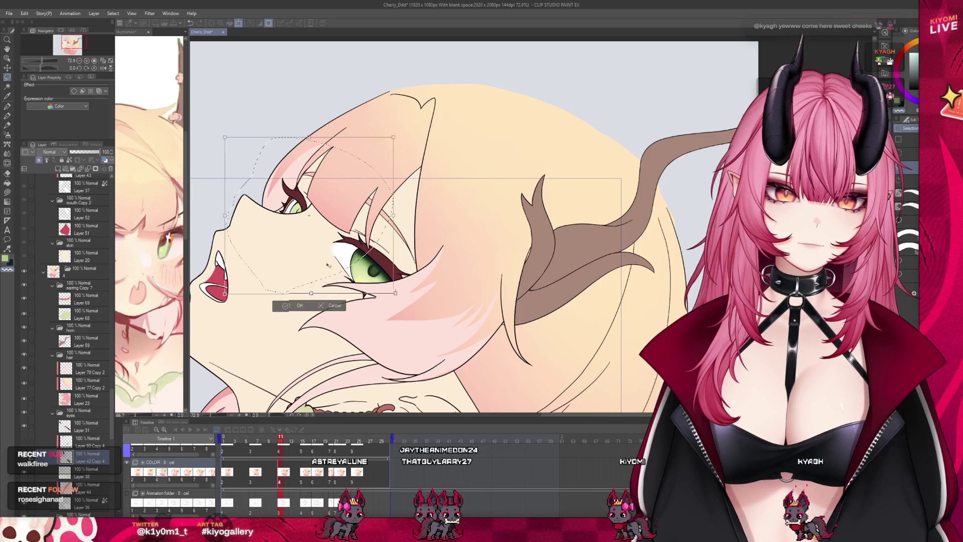
key("Escape")
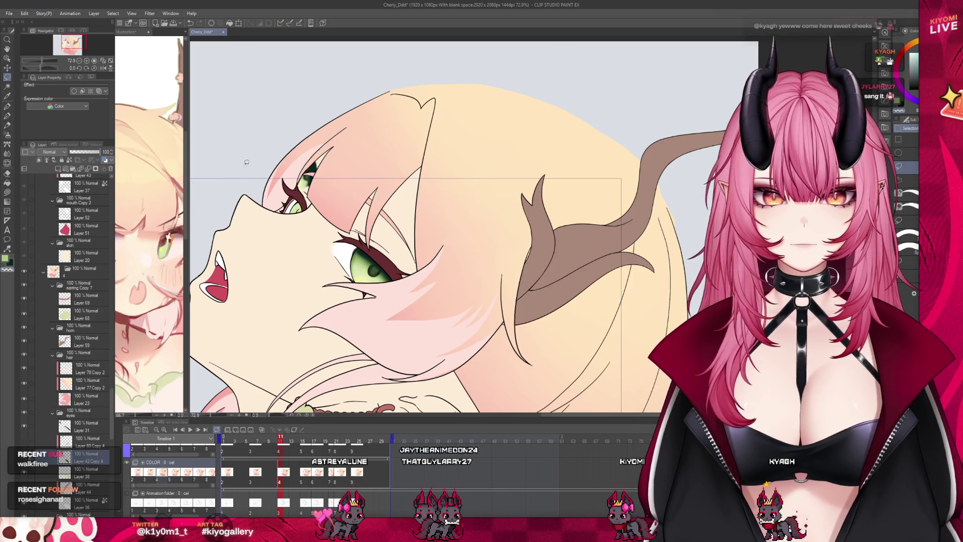
left_click(352, 223)
left_click_drag(384, 216, 384, 165)
left_click_drag(333, 229, 331, 228)
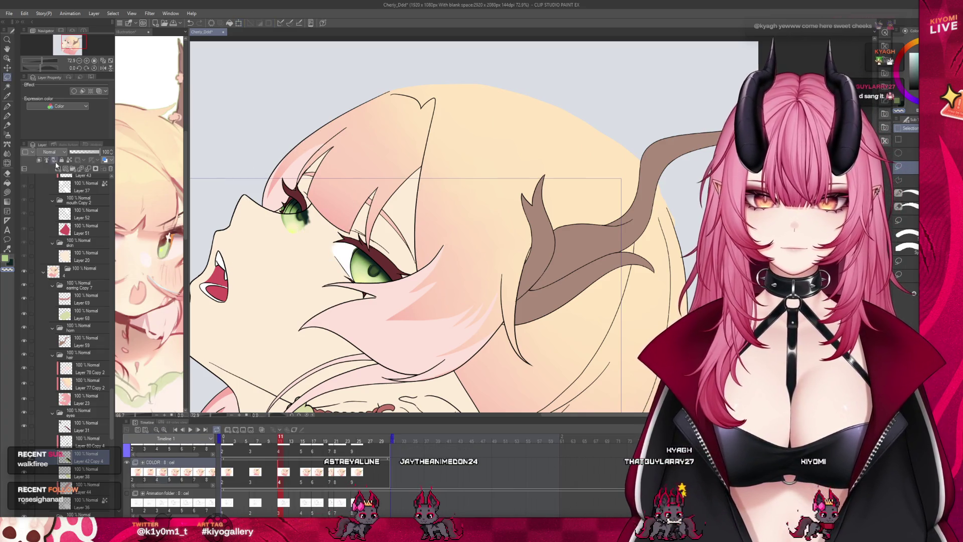
scroll(315, 205, "up", 3)
scroll(315, 205, "down", 3)
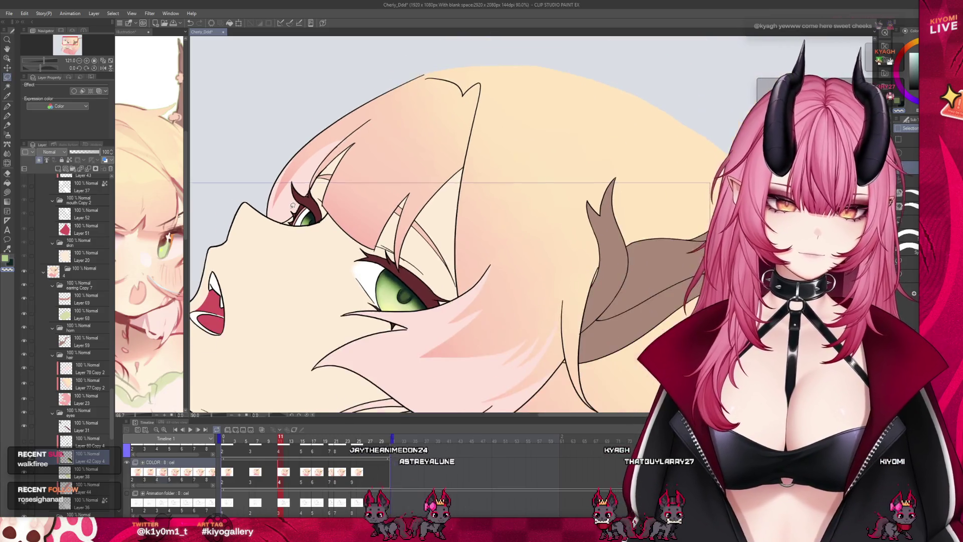
scroll(316, 205, "down", 2)
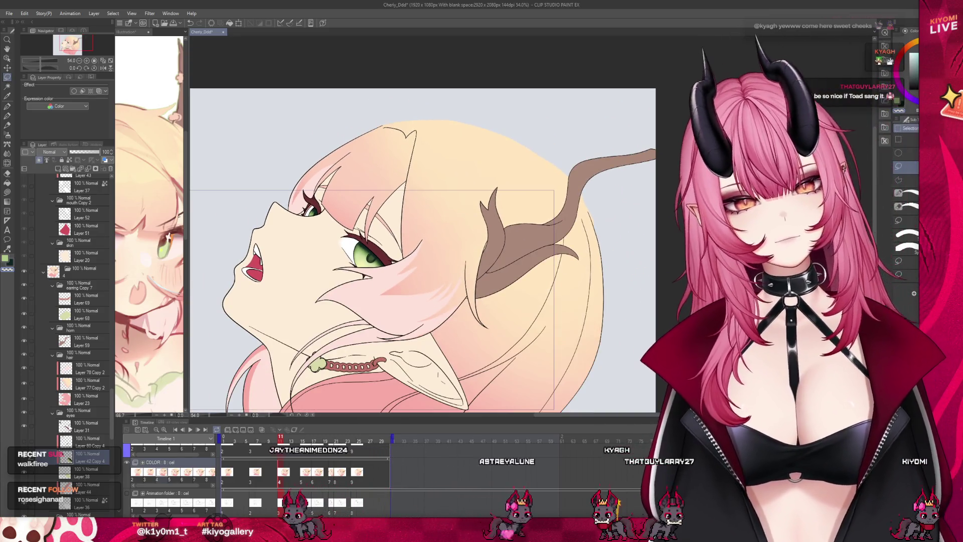
Step: On Layer 80 Copy 4, rotate the lasso-selected eye area slightly and commit
left_click(36, 440)
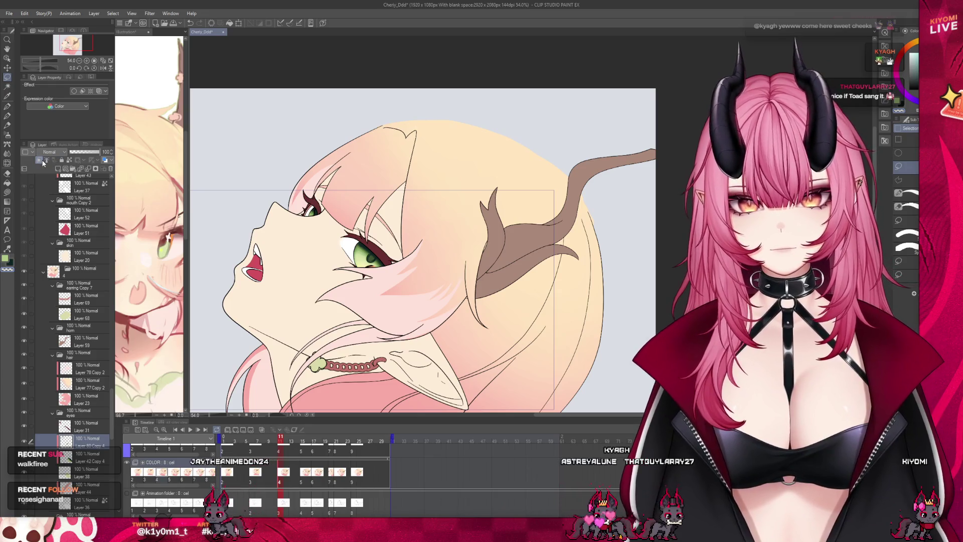
scroll(389, 237, "up", 2)
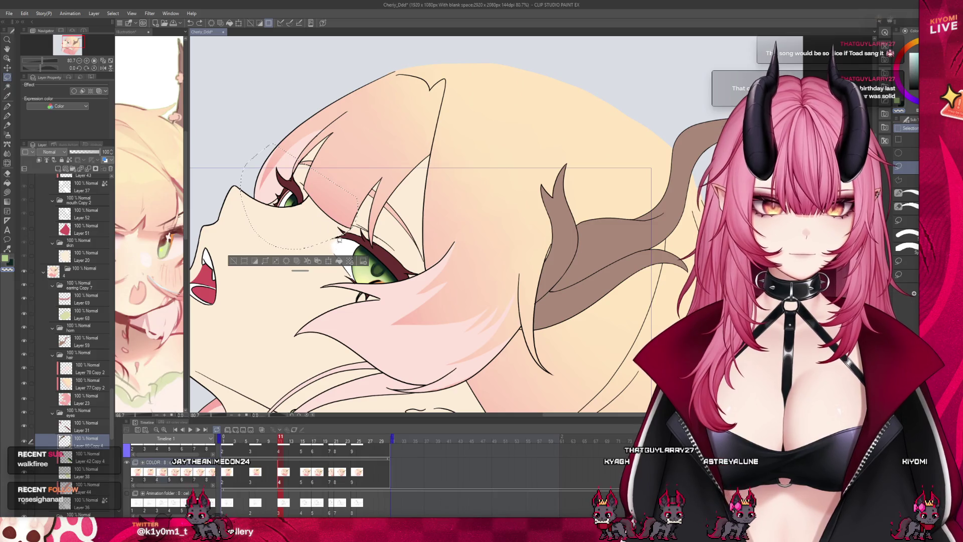
left_click(329, 261)
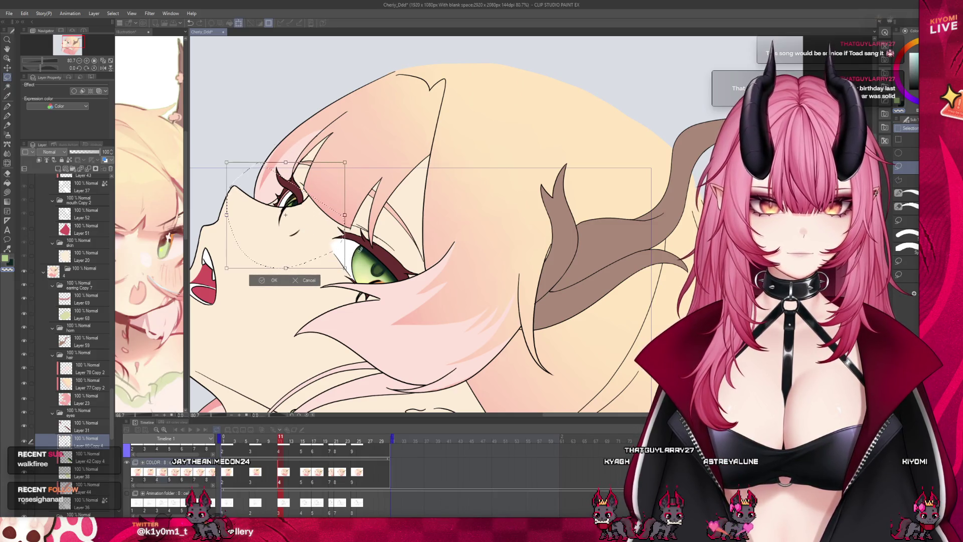
scroll(323, 230, "up", 1)
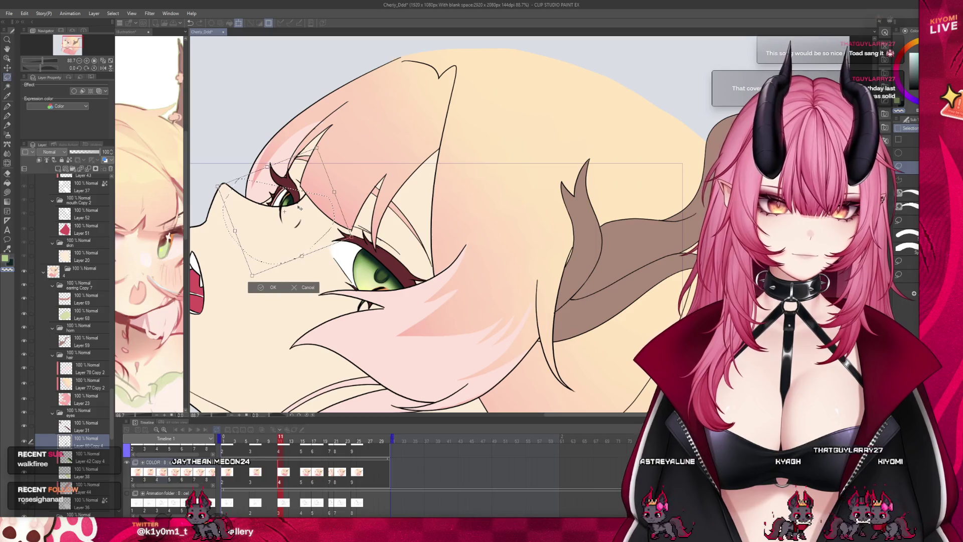
left_click_drag(300, 207, 359, 202)
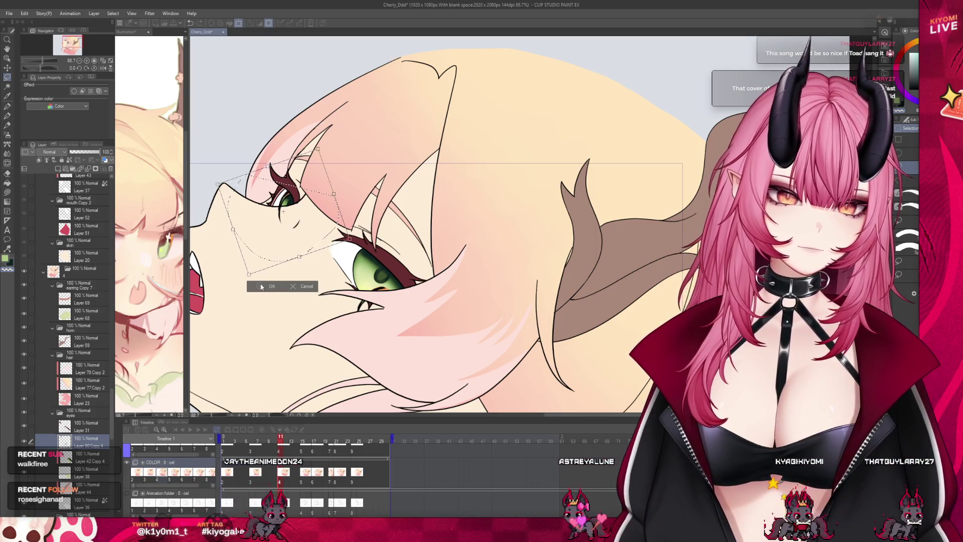
key("Return")
Step: Lasso the right eye, try tilting, shrinking and moving it, then discard that transform
left_click_drag(380, 233, 419, 229)
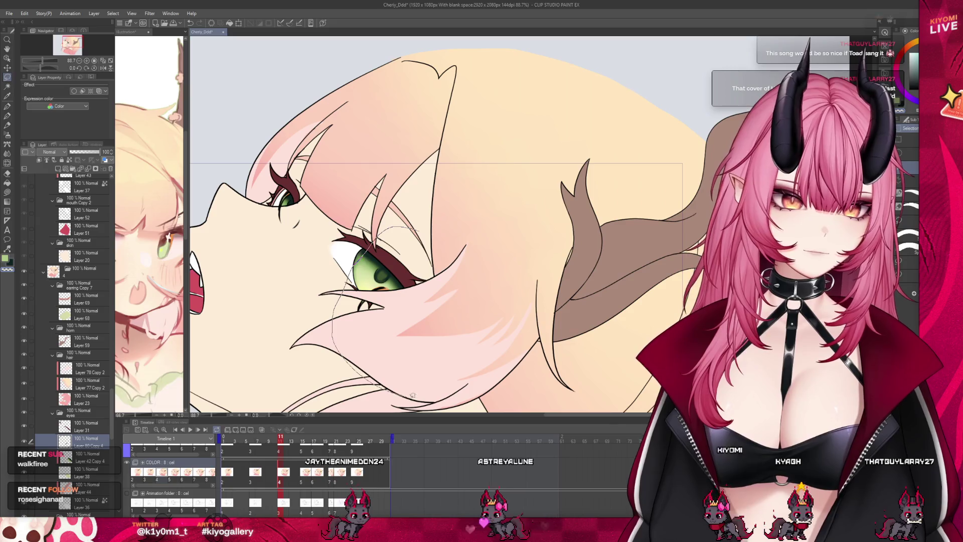
key("ctrl+t")
left_click_drag(426, 340, 418, 312)
mouse_move(494, 351)
left_mouse_down()
mouse_move(489, 317)
mouse_move(473, 311)
left_mouse_up()
left_click_drag(408, 300, 419, 307)
left_click_drag(517, 236, 514, 271)
left_click_drag(453, 290, 434, 287)
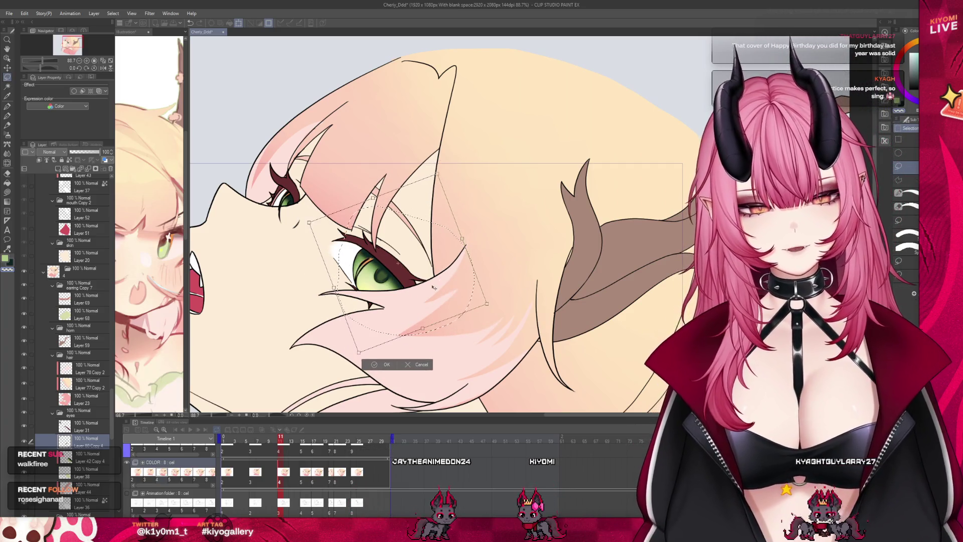
left_click(417, 365)
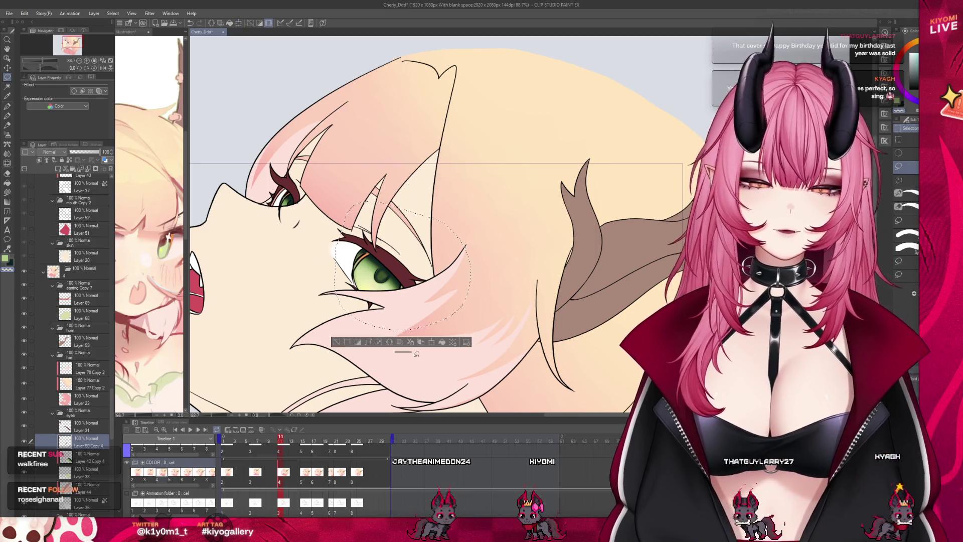
scroll(357, 271, "up", 3)
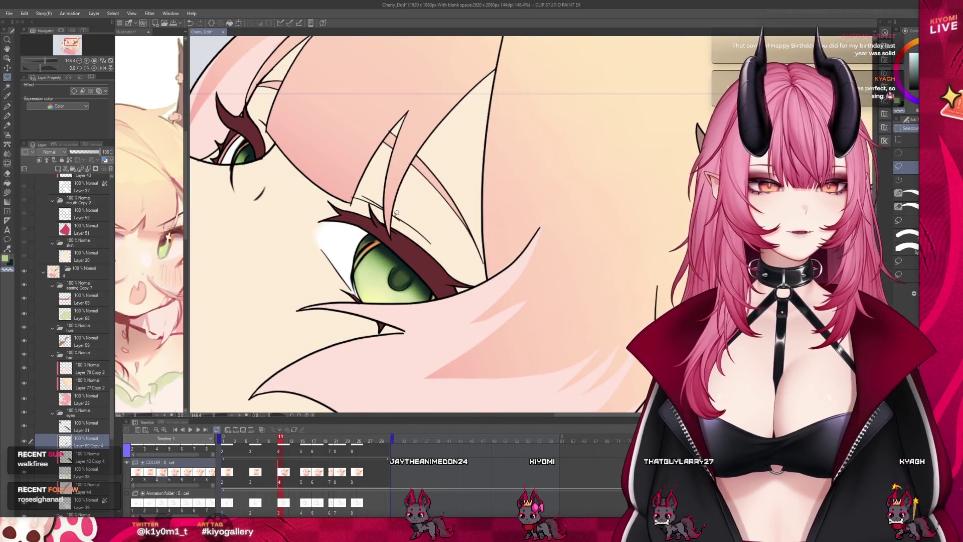
key("ctrl+t")
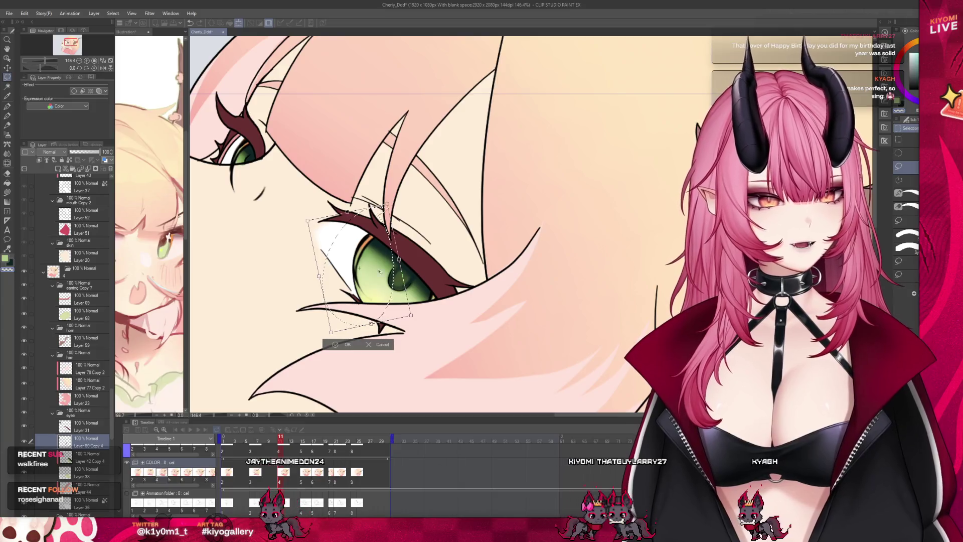
key("Return")
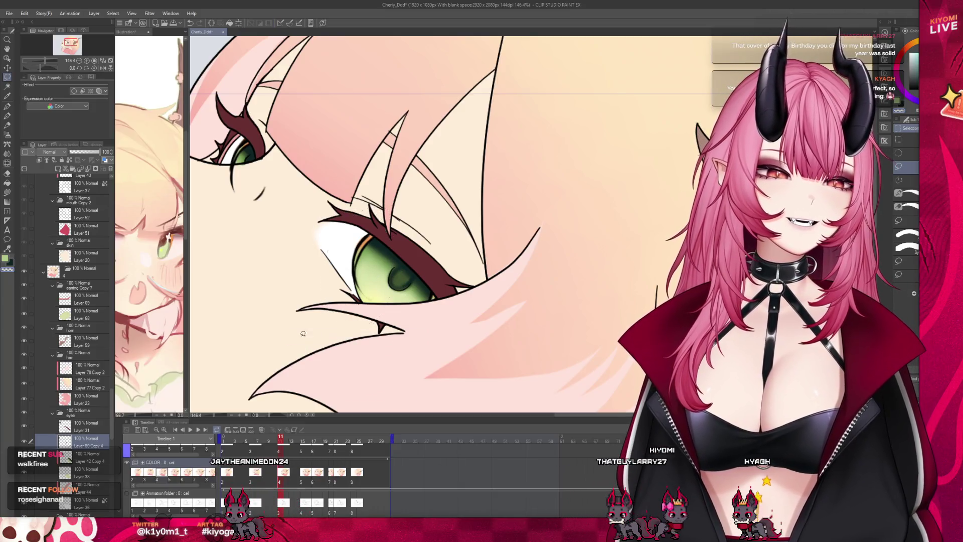
Step: Rotate the right eye to a better angle, confirm, and review frames 11 to 19
left_click(483, 376)
left_click_drag(512, 381, 517, 356)
key("Return")
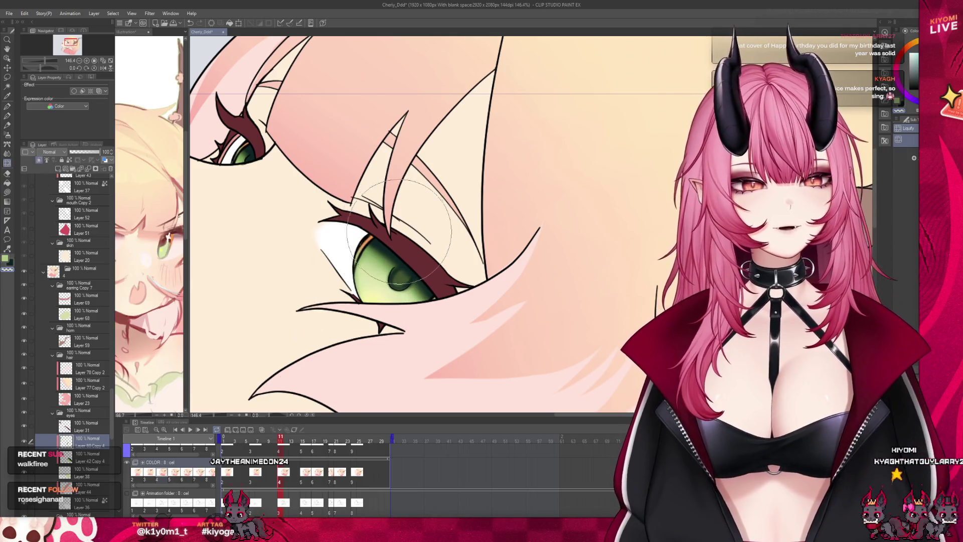
scroll(313, 256, "down", 5)
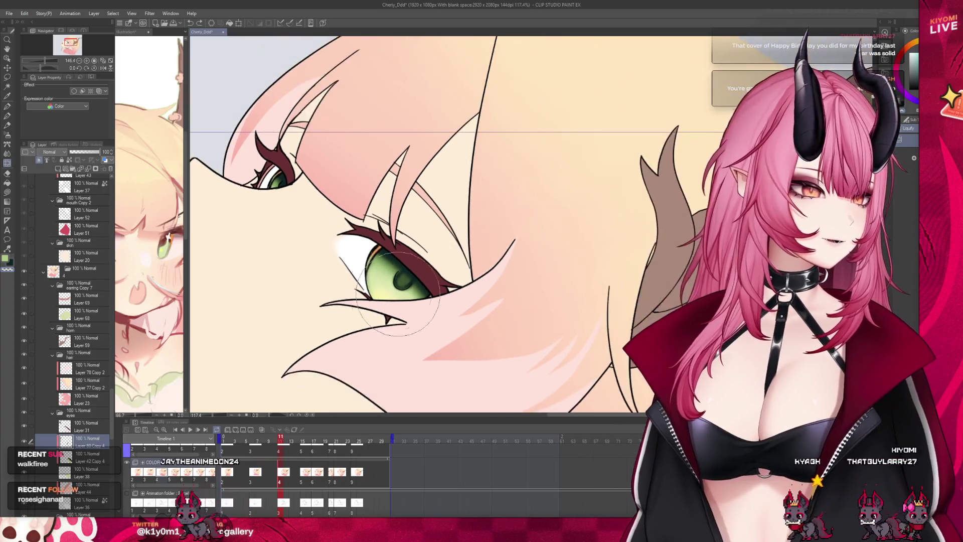
scroll(313, 256, "up", 1)
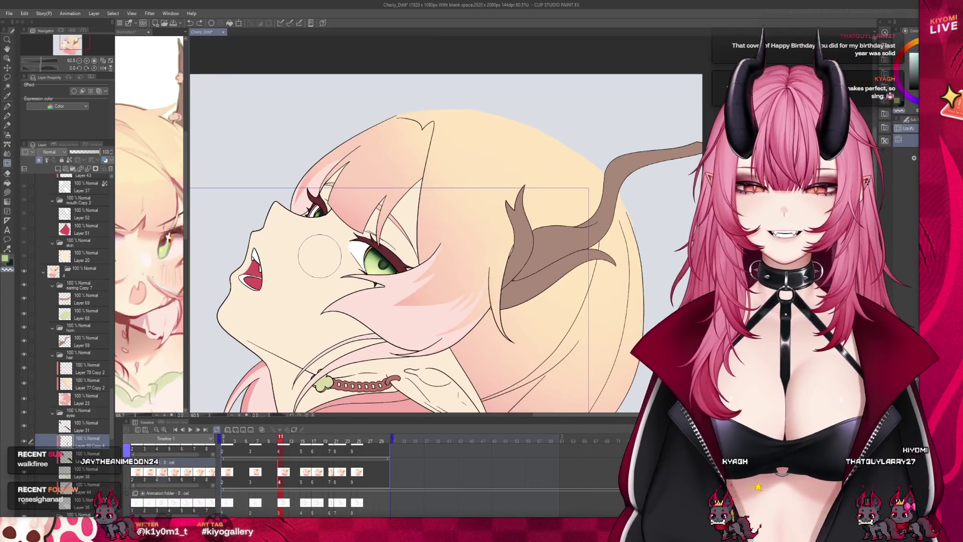
left_click_drag(281, 441, 363, 438)
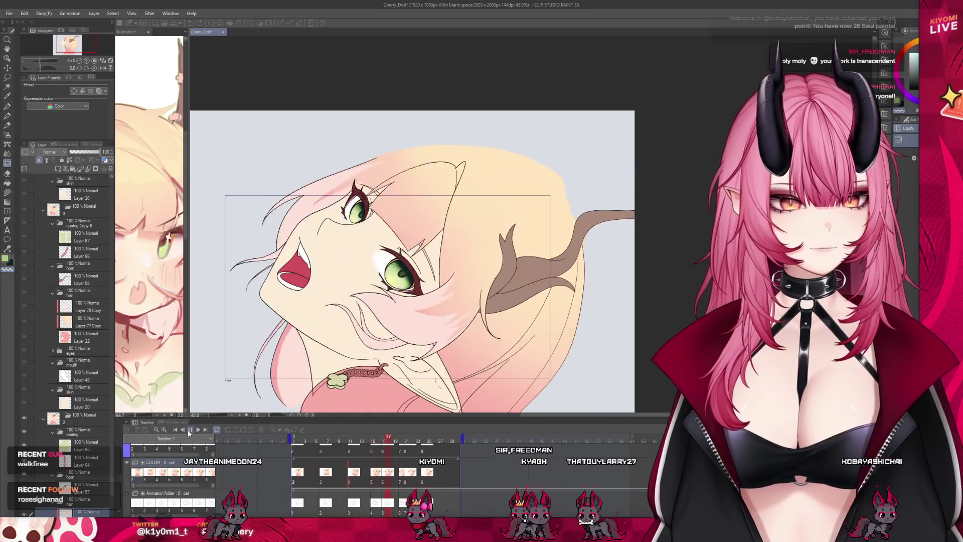
scroll(331, 297, "up", 5)
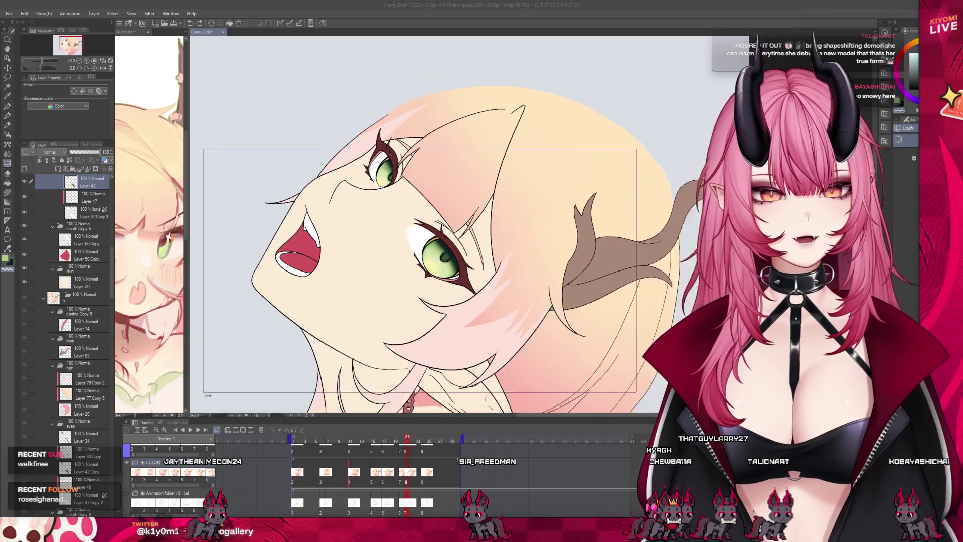
scroll(359, 264, "down", 4)
scroll(359, 264, "up", 2)
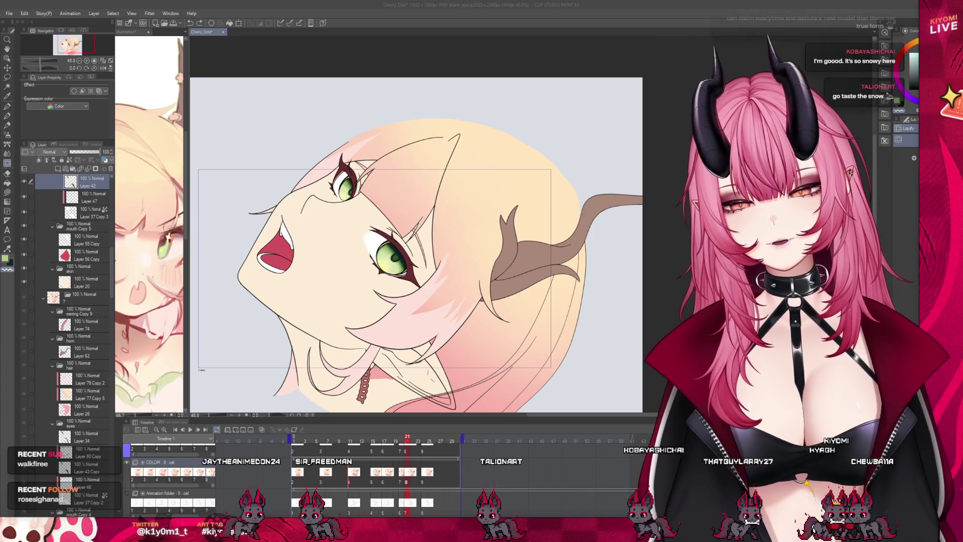
key("ctrl+plus")
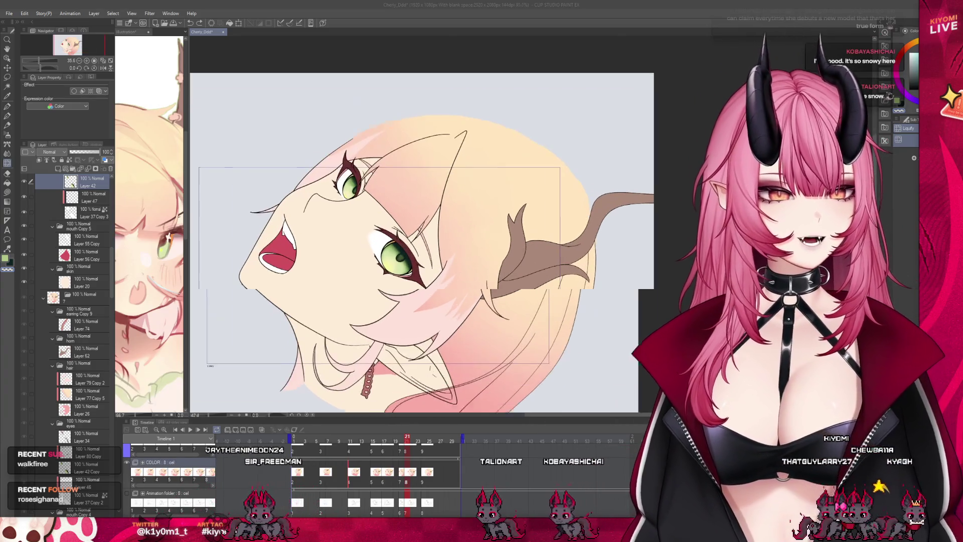
mouse_move(407, 440)
left_mouse_down()
mouse_move(274, 440)
mouse_move(424, 440)
left_mouse_up()
left_click(293, 439)
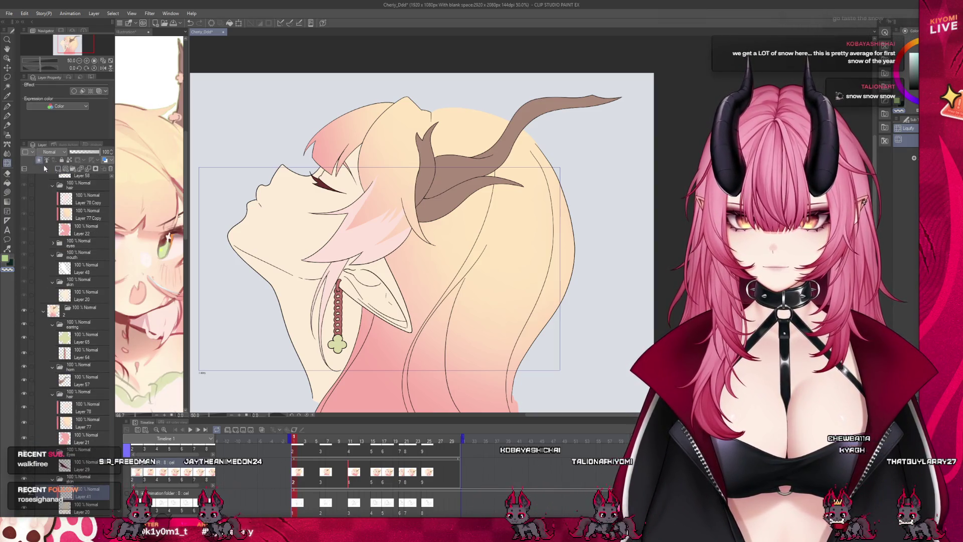
Step: Select the Airbrush tool and switch to the Illustration document and back to Cherry_Ddd
scroll(295, 155, "up", 1)
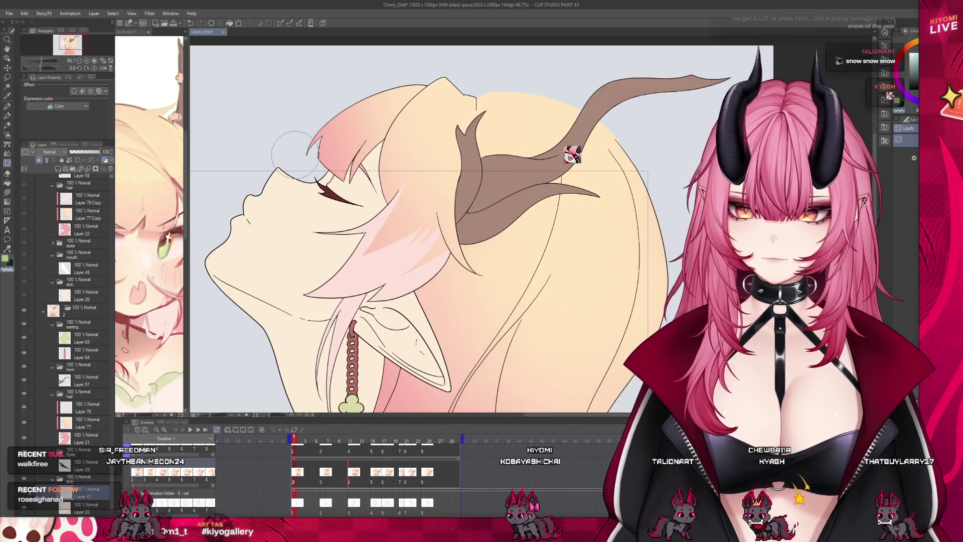
left_click(9, 136)
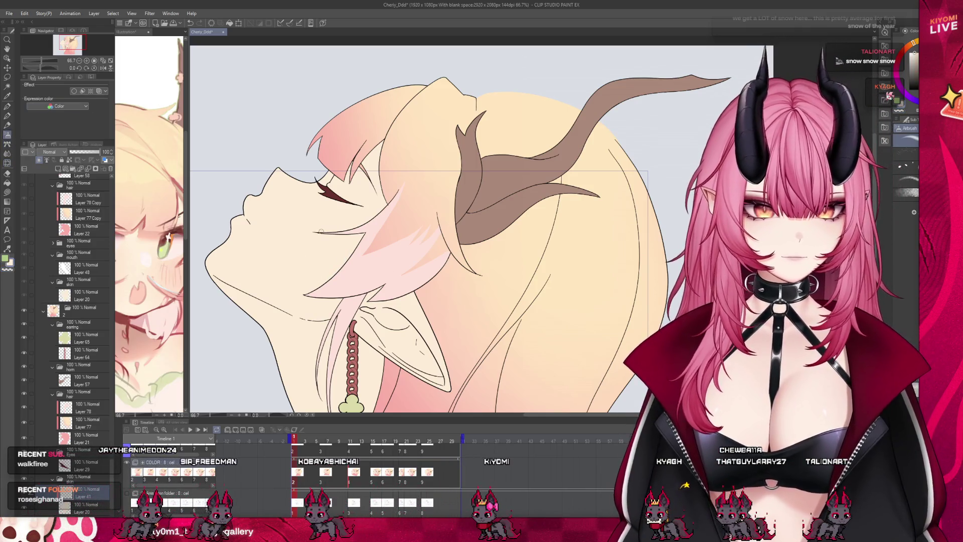
left_click(172, 288)
key("ctrl+Tab")
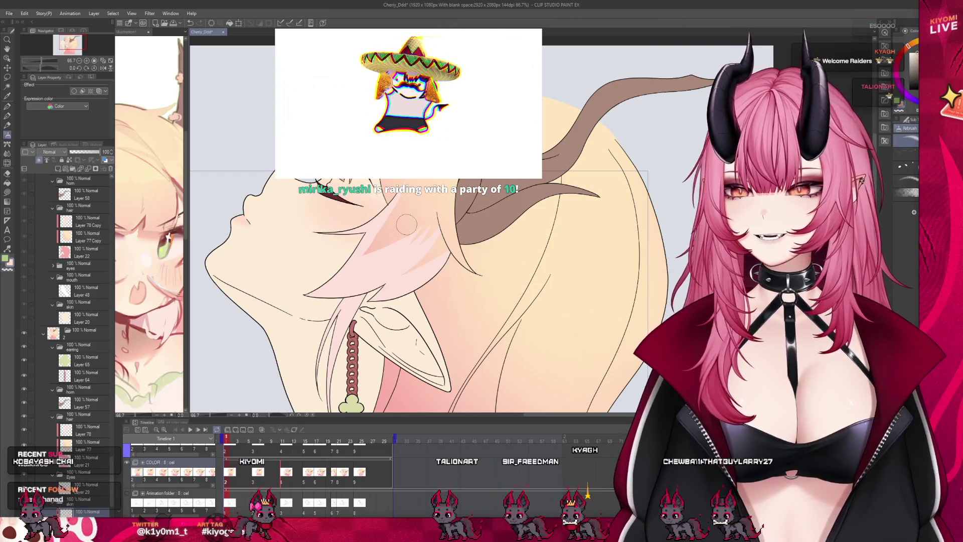
Step: Preview the profile frames, ending on the closed-eye drawing, then step through to frame 11
scroll(354, 249, "down", 3)
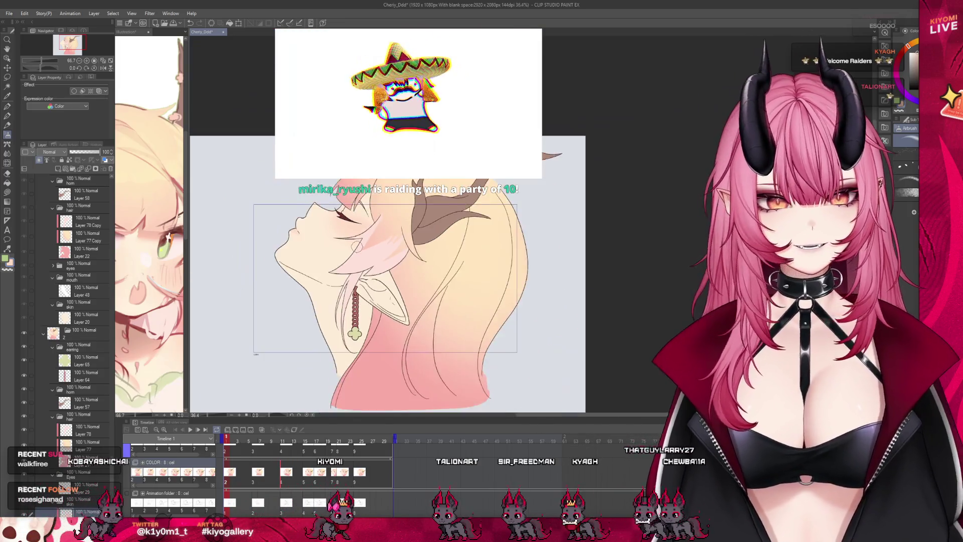
scroll(365, 275, "up", 3)
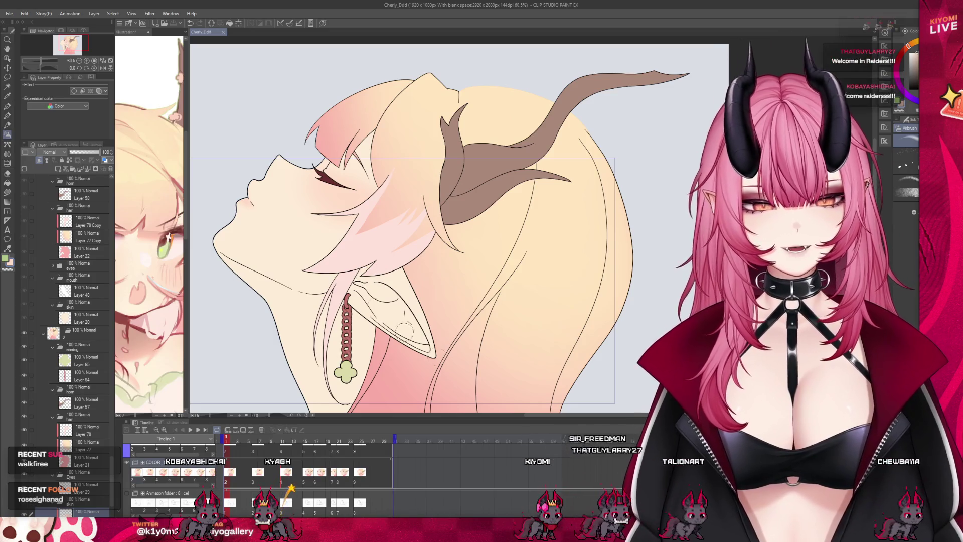
scroll(301, 472, "left", 3)
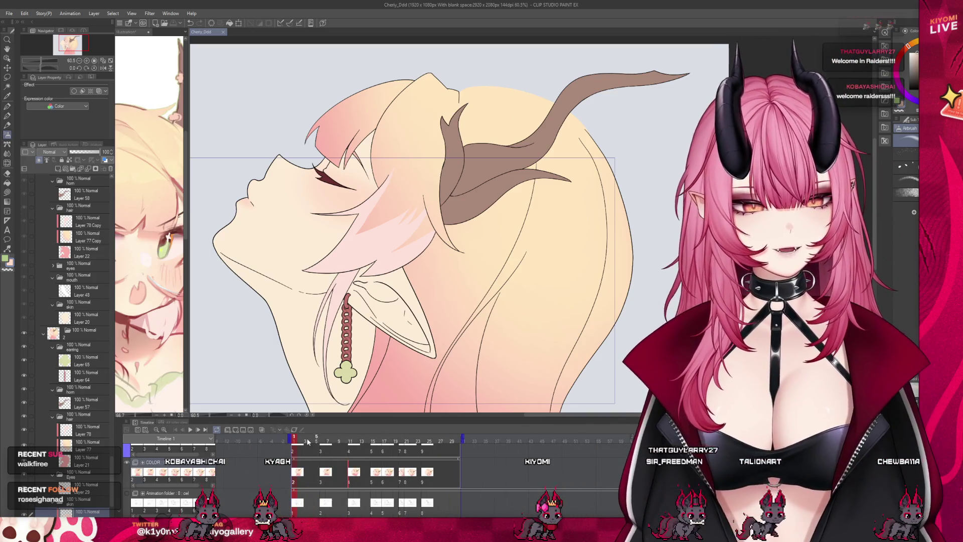
mouse_move(323, 441)
left_mouse_down()
mouse_move(361, 441)
mouse_move(293, 443)
mouse_move(309, 447)
mouse_move(285, 455)
mouse_move(298, 456)
left_mouse_up()
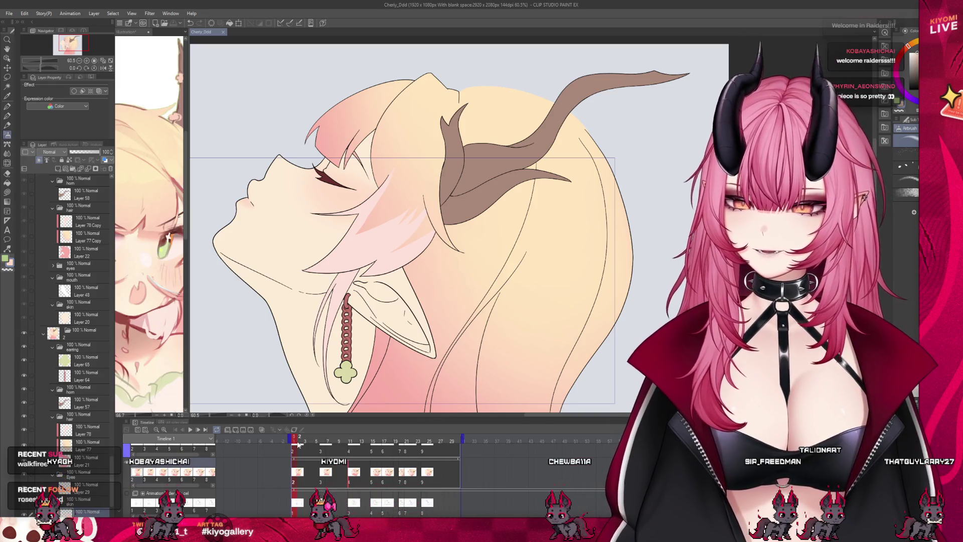
left_click_drag(303, 440, 351, 446)
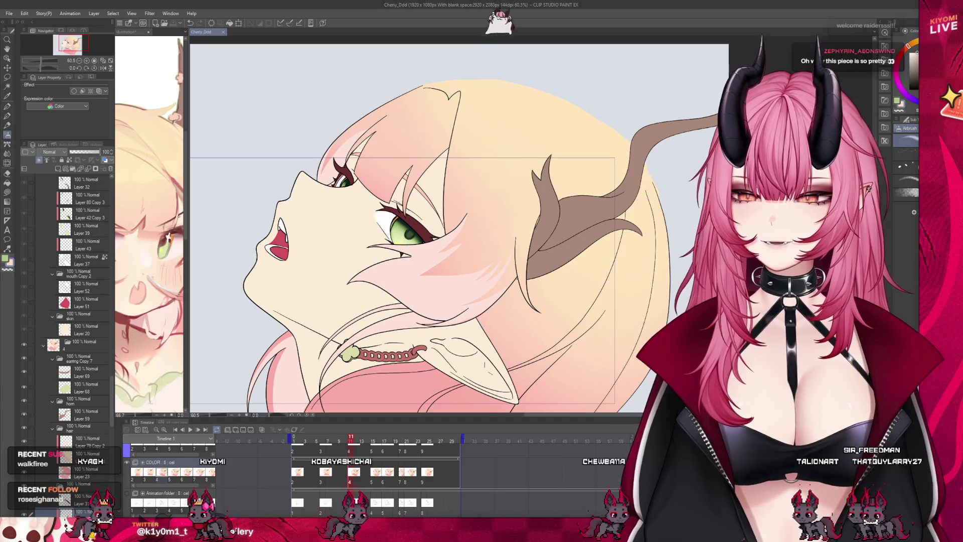
Step: Step through frames 16 to 21 and return to the closed-eye profile cel
left_click(374, 440)
mouse_move(390, 439)
left_mouse_down()
mouse_move(412, 442)
mouse_move(339, 434)
mouse_move(417, 443)
mouse_move(294, 440)
left_mouse_up()
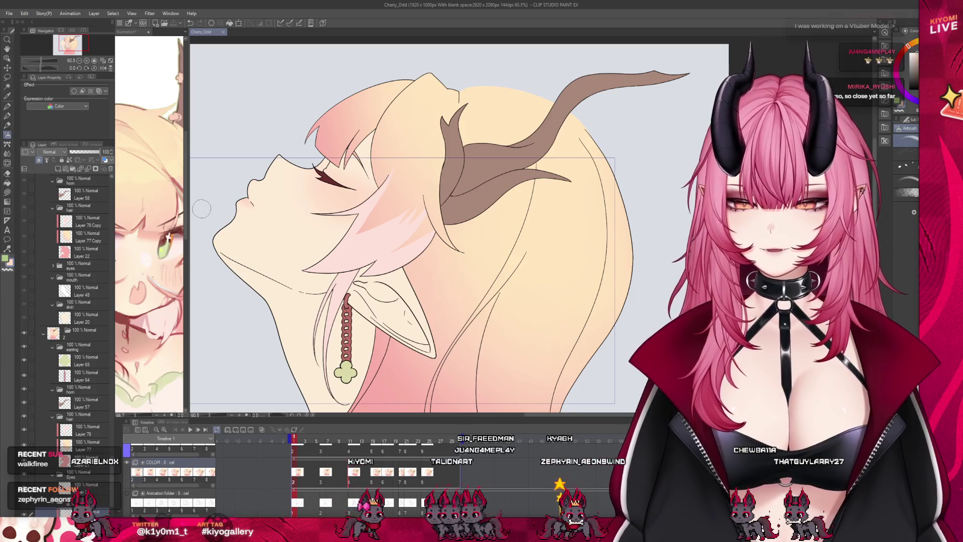
scroll(300, 190, "up", 1)
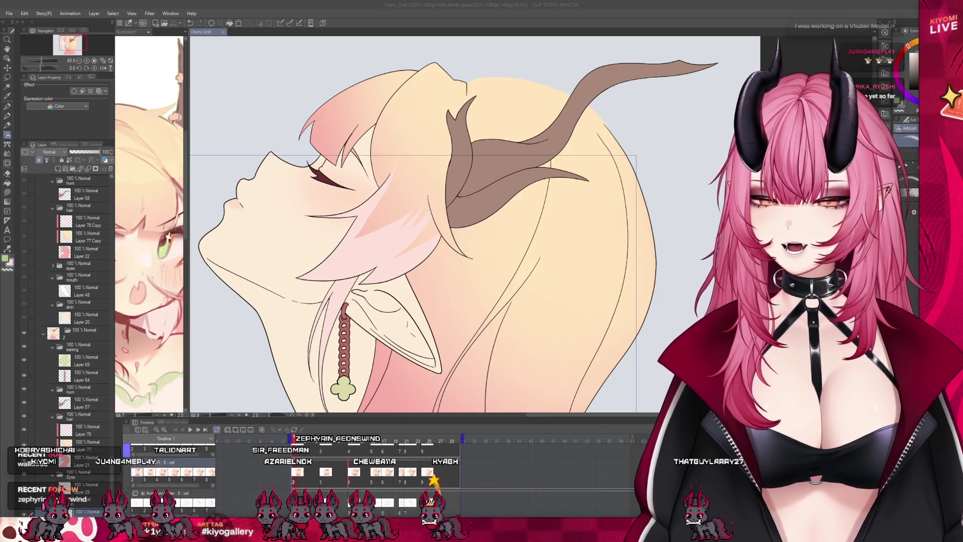
scroll(383, 260, "down", 1)
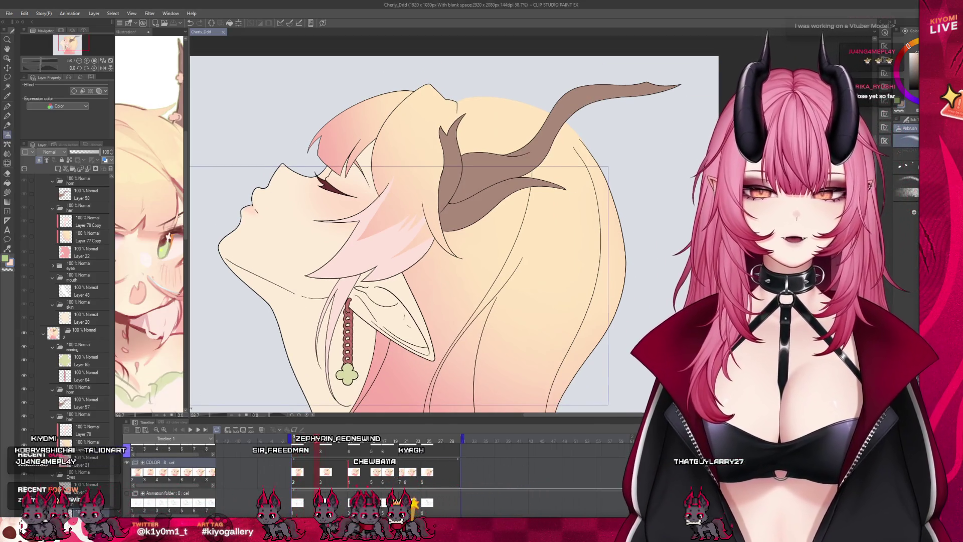
Step: Scrub from frame 19 back to frame 3, then to the first animation frame
left_click(394, 441)
left_click_drag(393, 445, 326, 444)
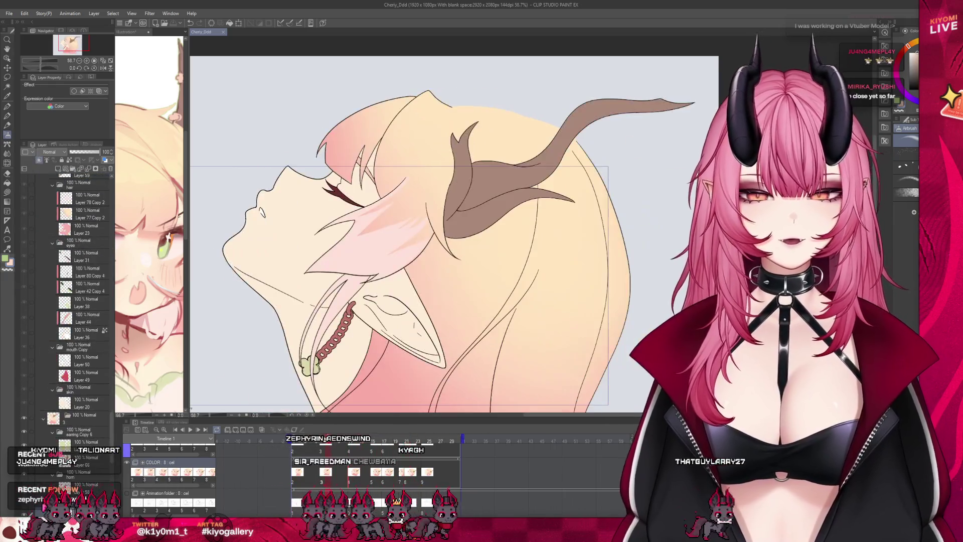
scroll(351, 245, "up", 2)
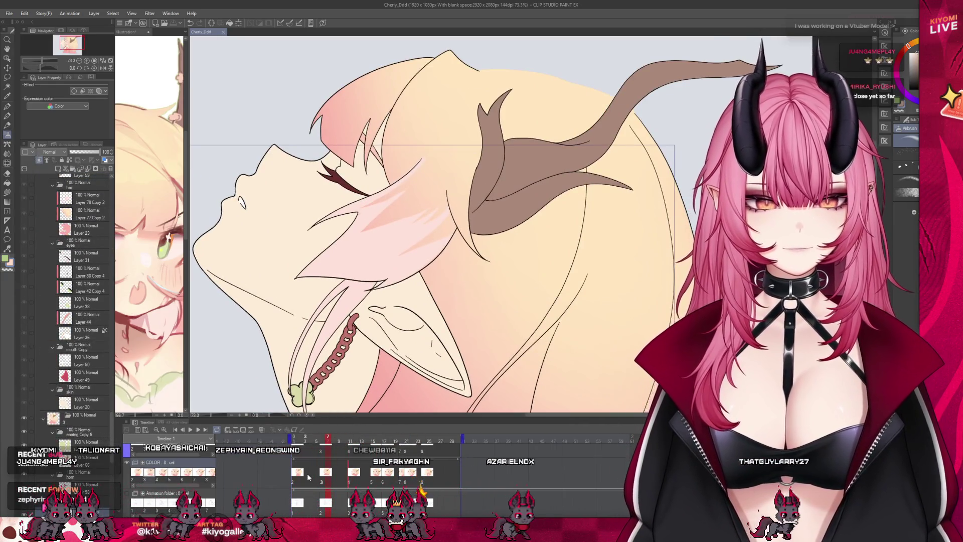
left_click(323, 474)
left_click(296, 474)
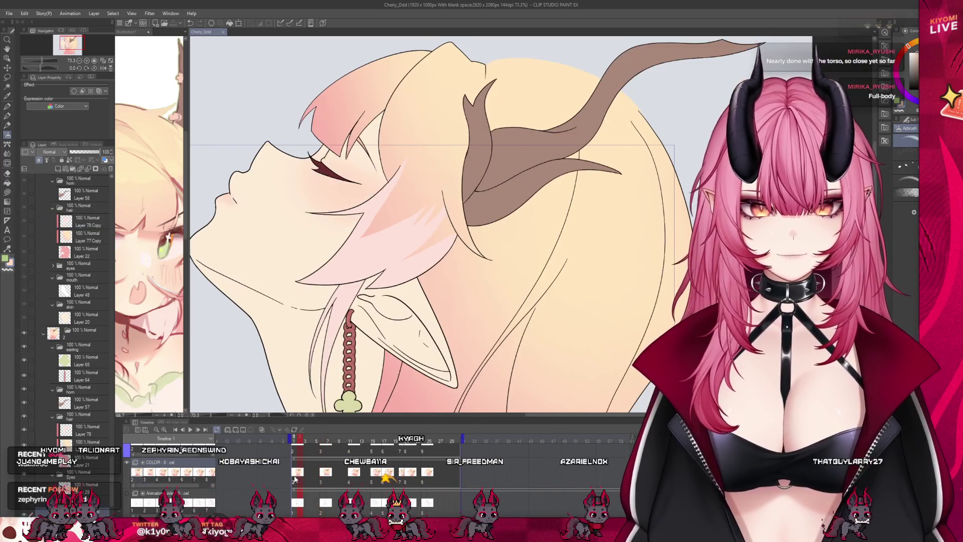
scroll(310, 264, "down", 2)
scroll(284, 226, "up", 1)
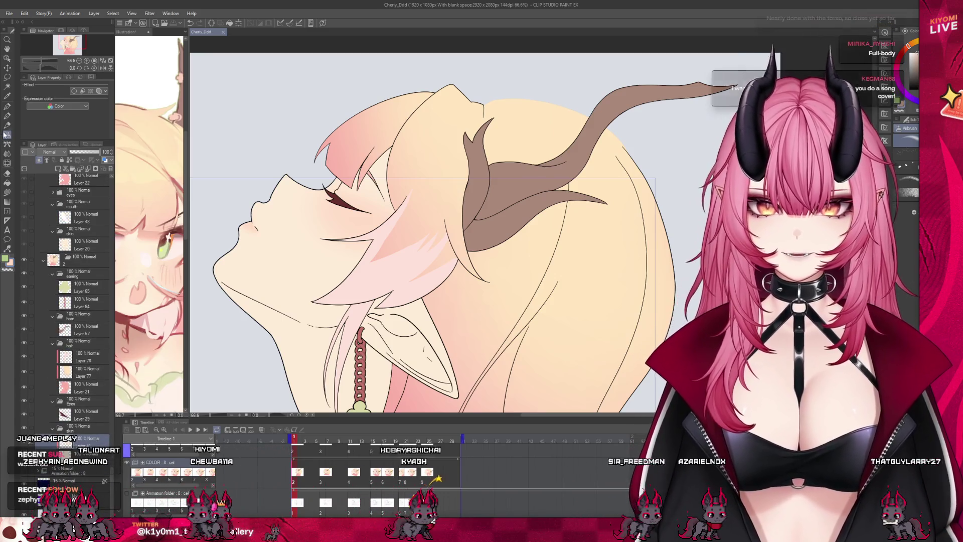
scroll(355, 159, "up", 1)
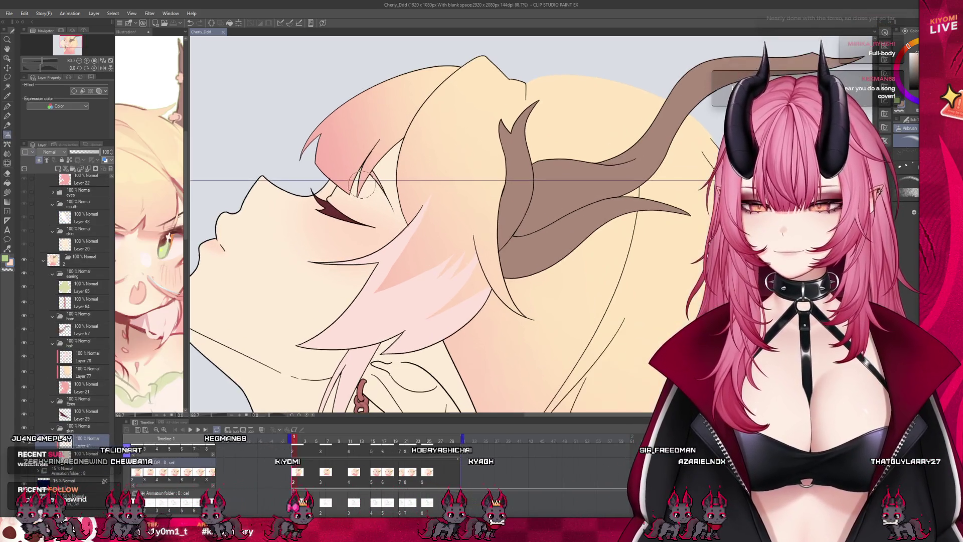
scroll(318, 209, "up", 1)
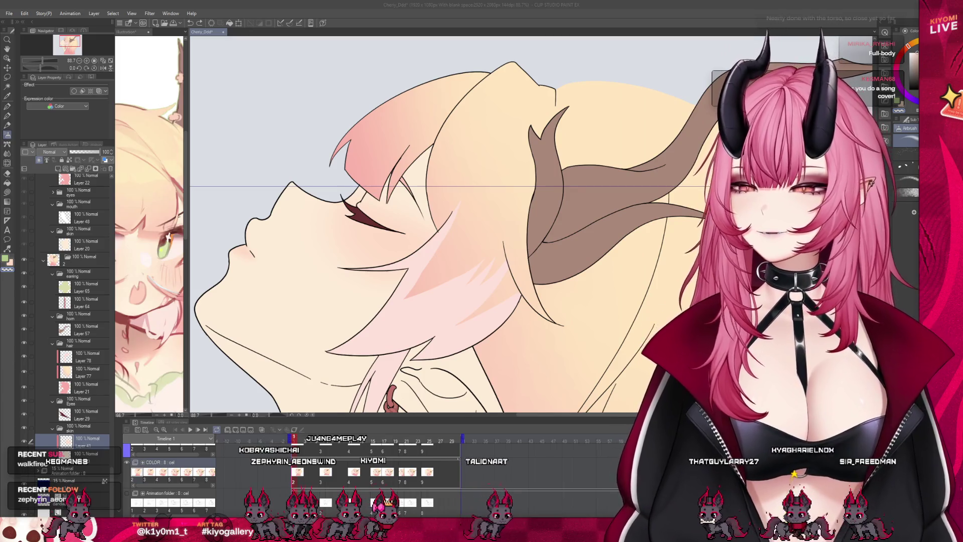
Step: Go to frame 6 and paste the neck shading as Layer 41 Copy above Layer 20
key("ctrl+minus")
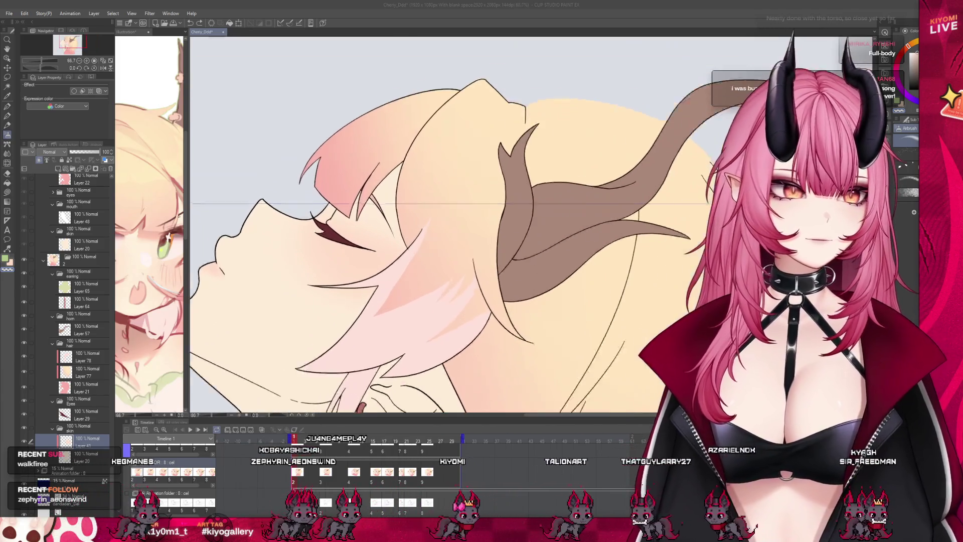
key("ctrl+plus")
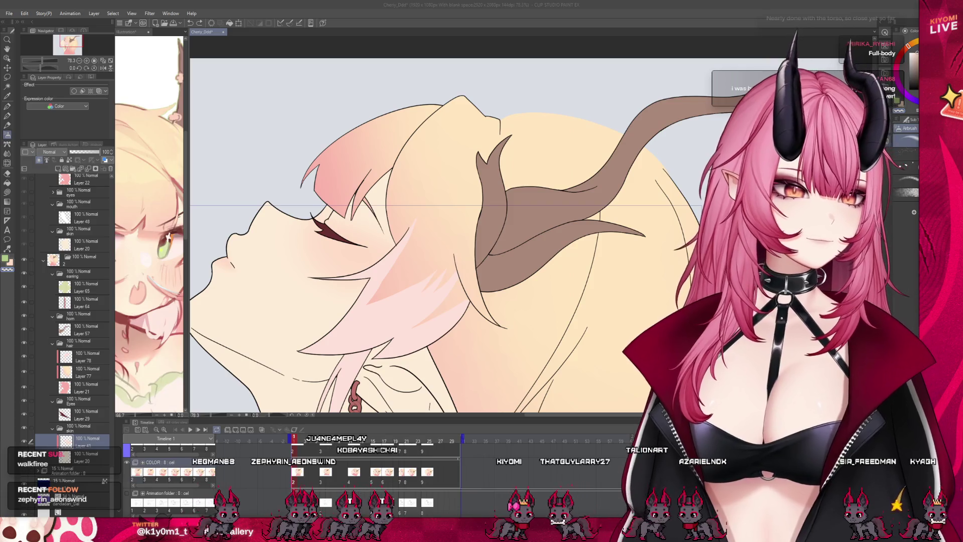
key("ctrl+minus")
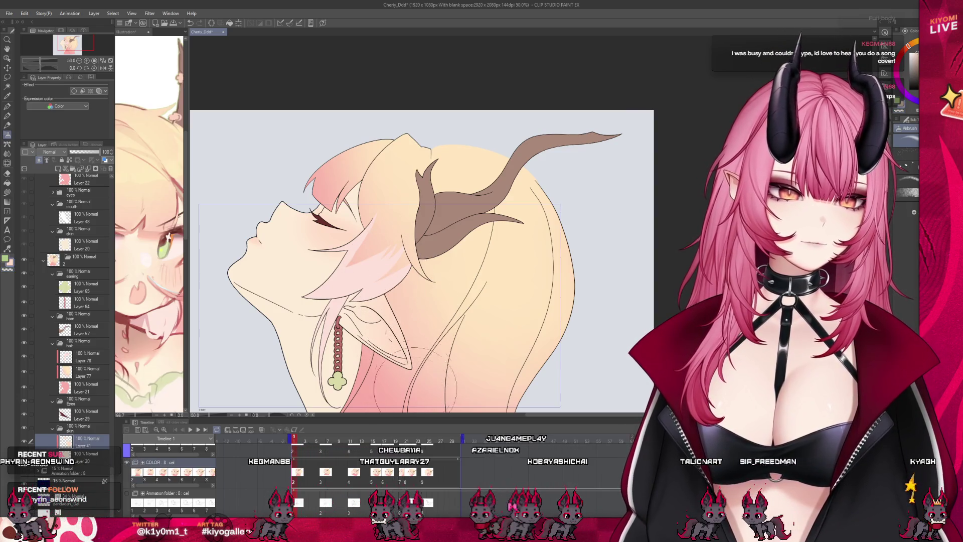
left_click_drag(456, 292, 319, 174)
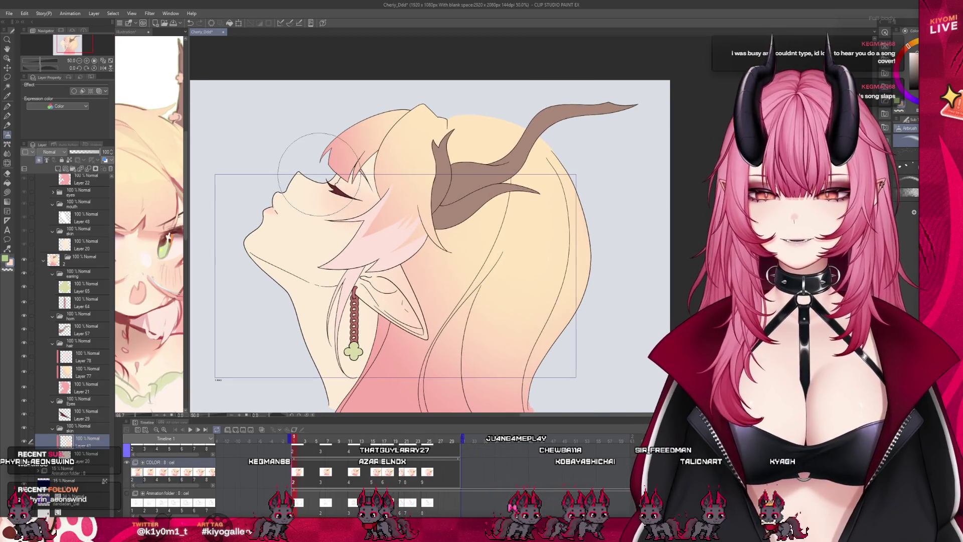
scroll(326, 216, "up", 1)
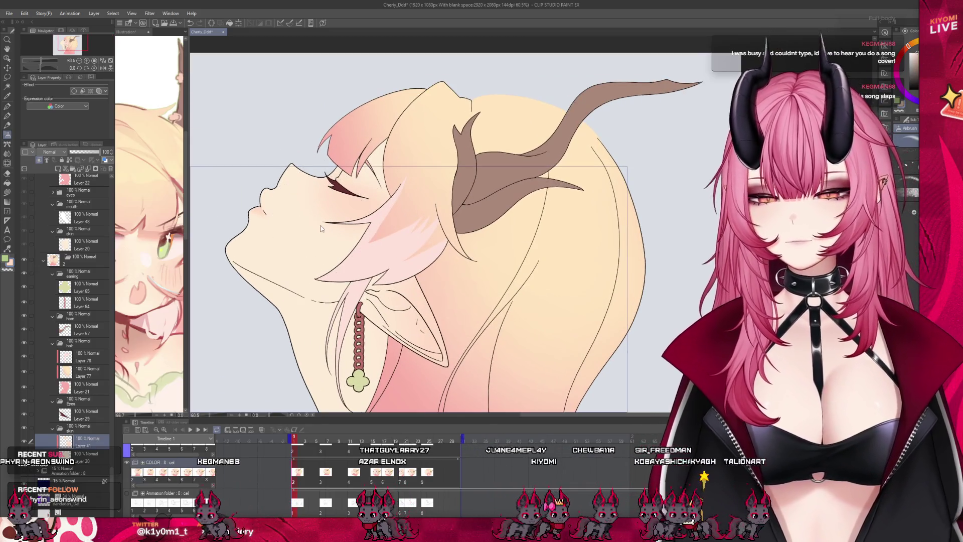
left_click(324, 481)
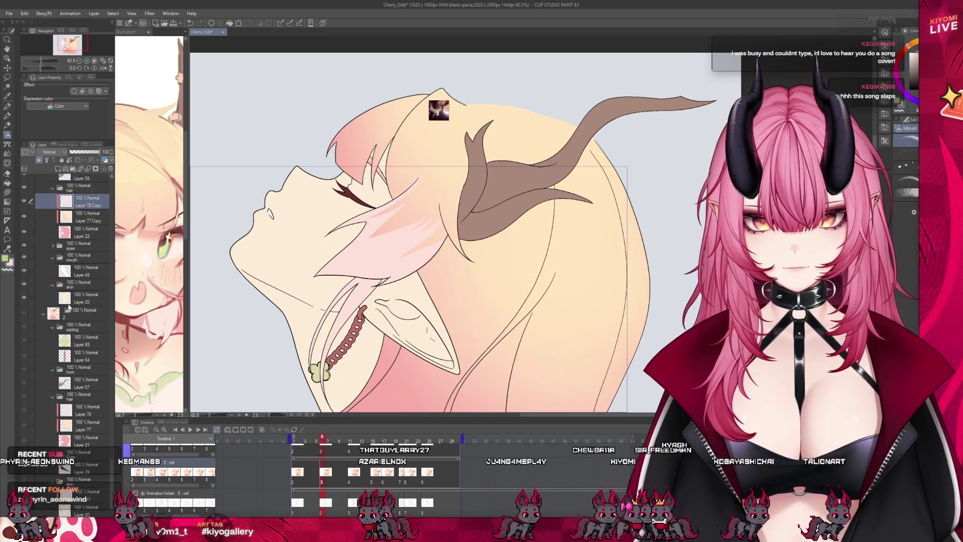
key("ctrl+v")
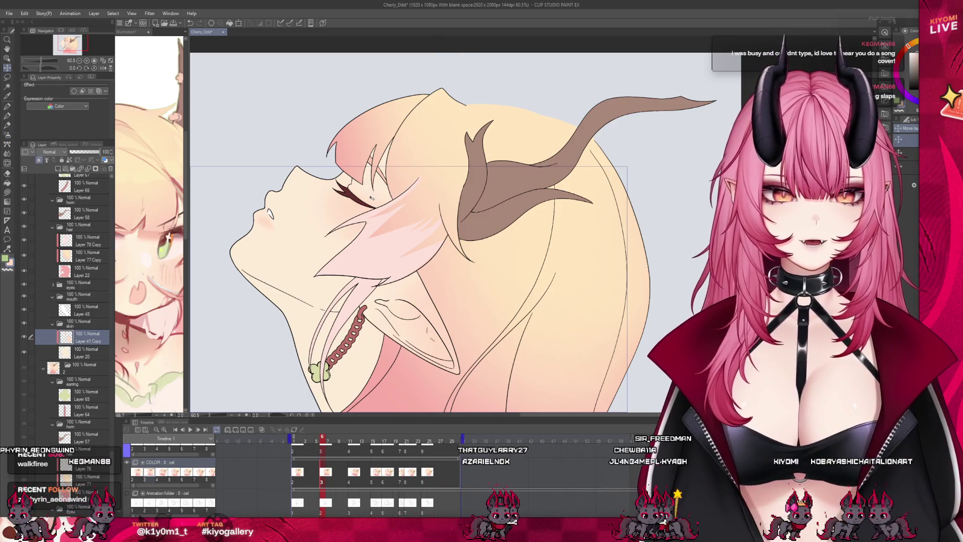
left_click(7, 77)
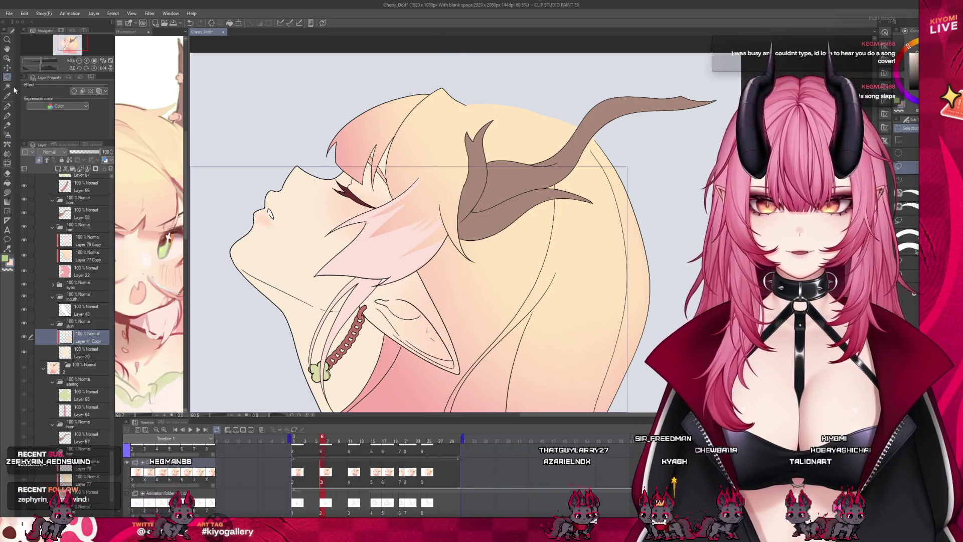
Step: Lasso and transform the chin and lip area, then softly airbrush the surrounding skin
left_click_drag(253, 196, 266, 246)
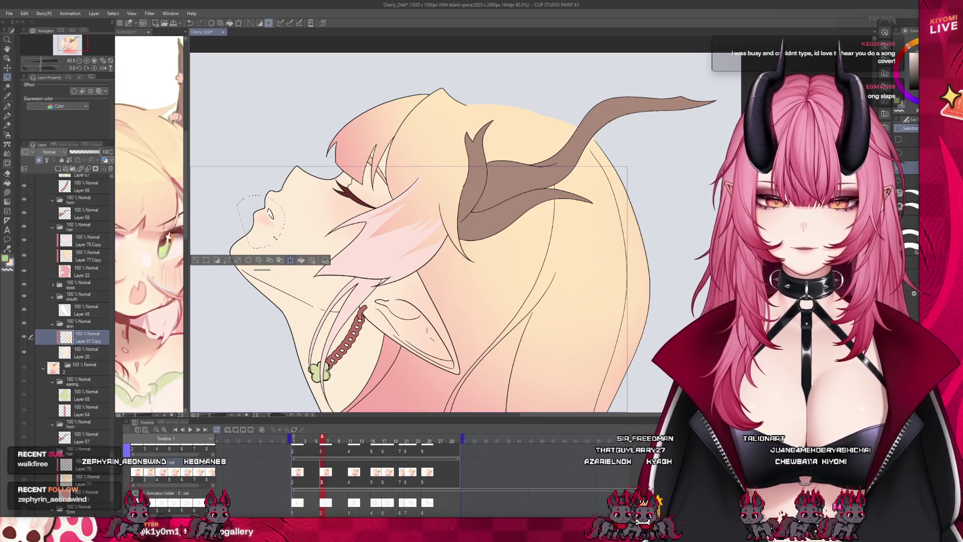
key("ctrl+t")
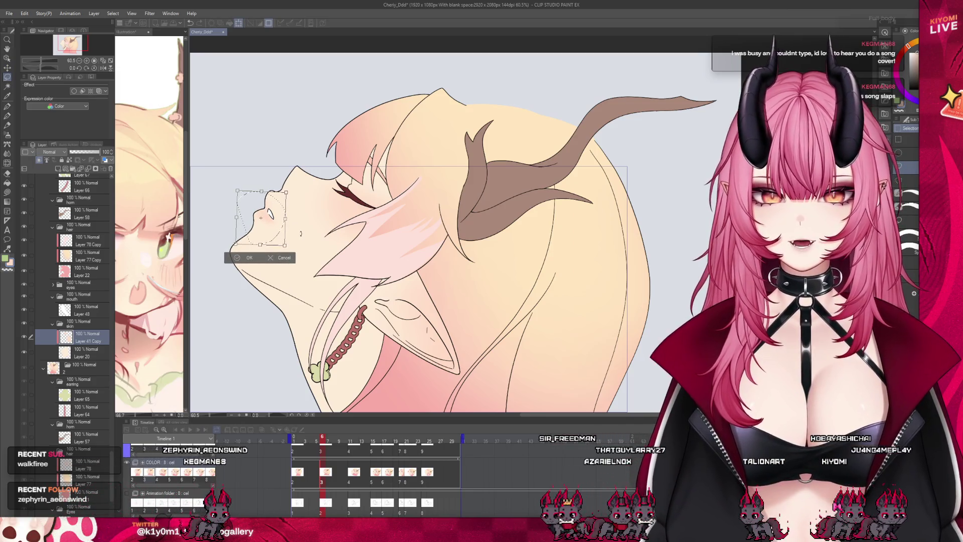
key("Return")
key("ctrl+plus")
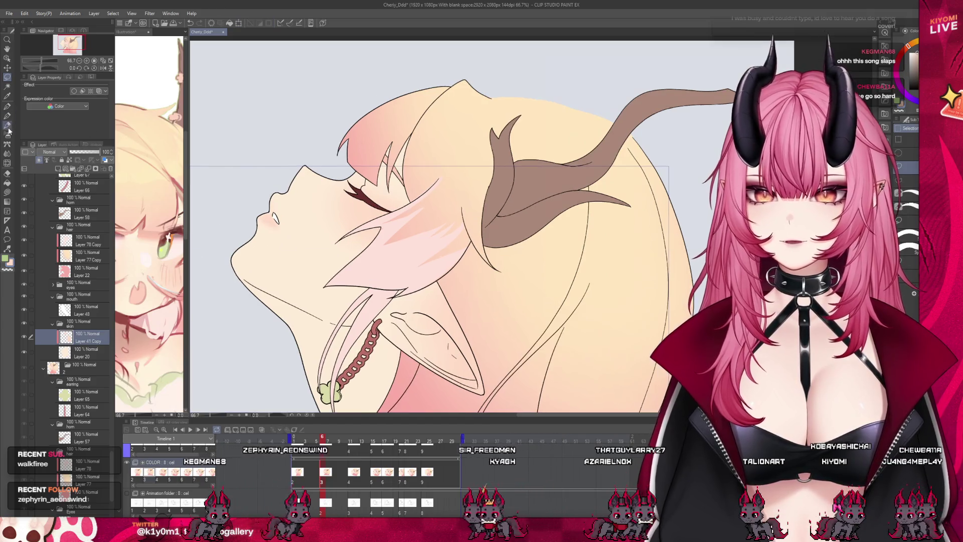
left_click(8, 132)
scroll(248, 97, "up", 2)
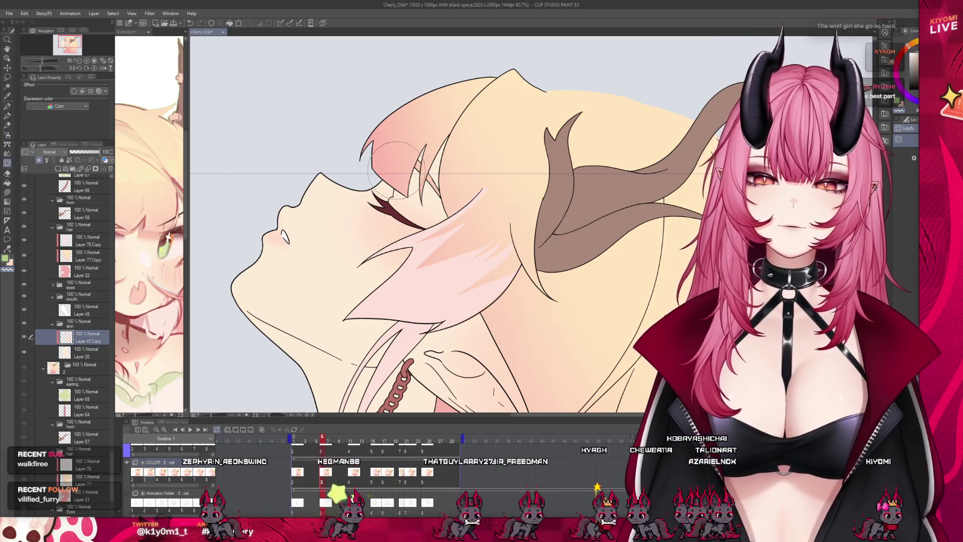
scroll(391, 156, "down", 3)
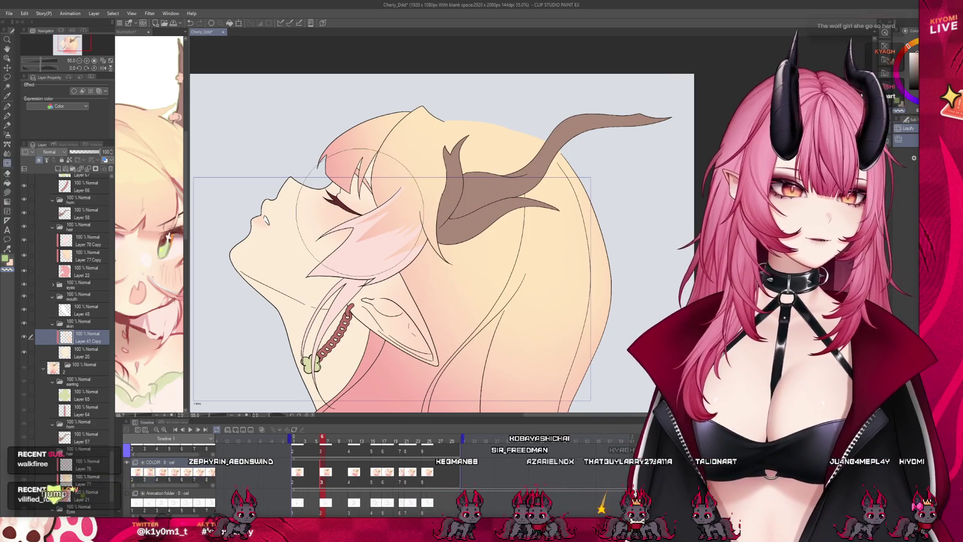
Step: Save the animation file
scroll(452, 211, "down", 3)
scroll(396, 216, "up", 2)
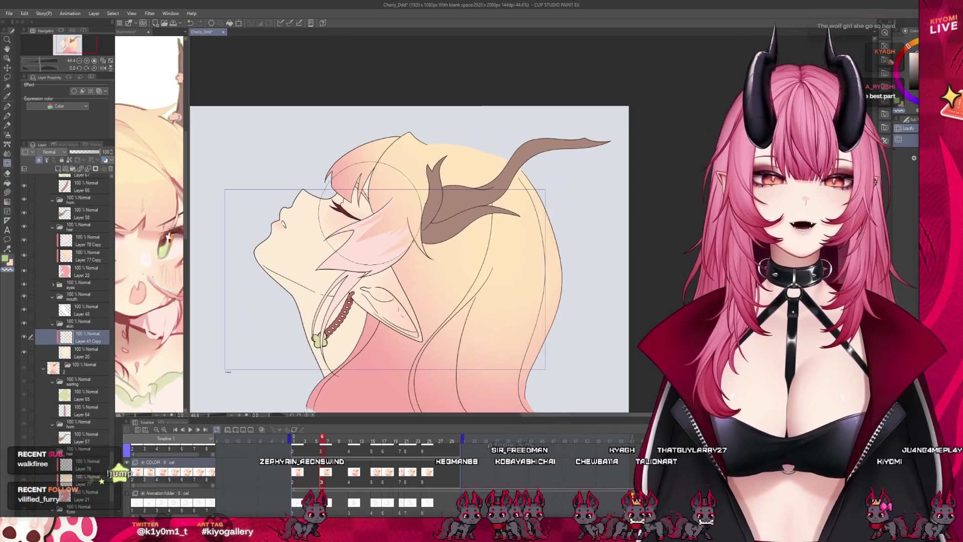
key("ctrl+s")
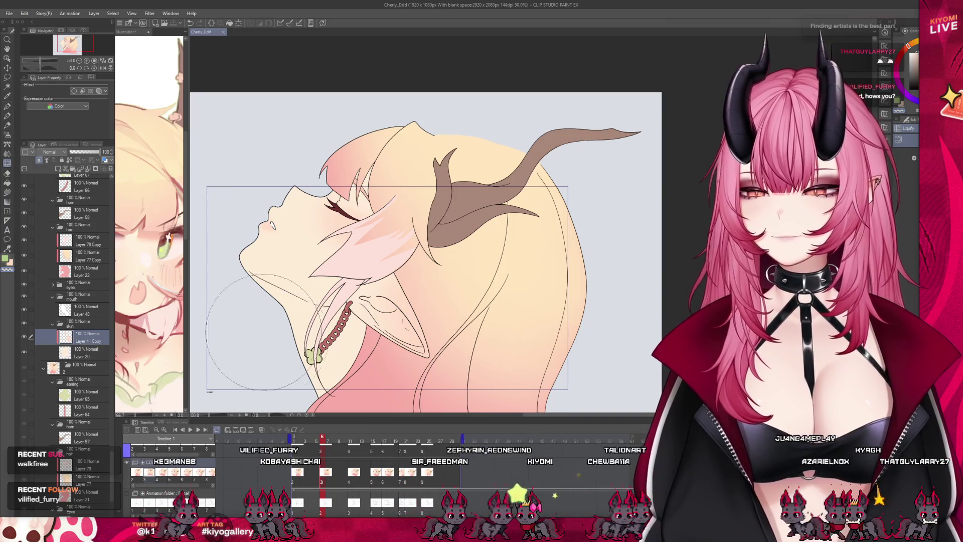
Step: Scrub to the open-eyed, open-mouthed frame and select Layer 41 Copy
key("ctrl+0")
left_click_drag(335, 440, 317, 453)
left_click(313, 483)
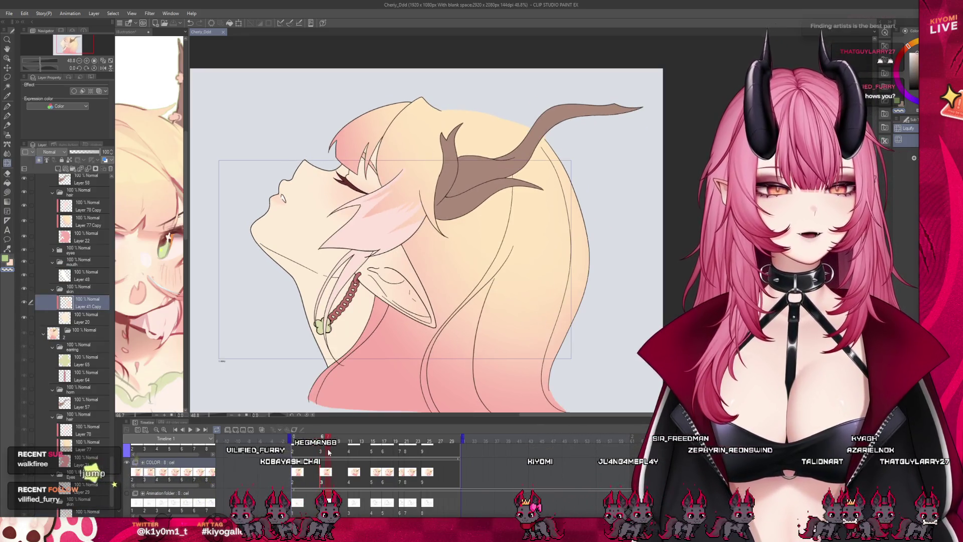
key("ctrl+minus")
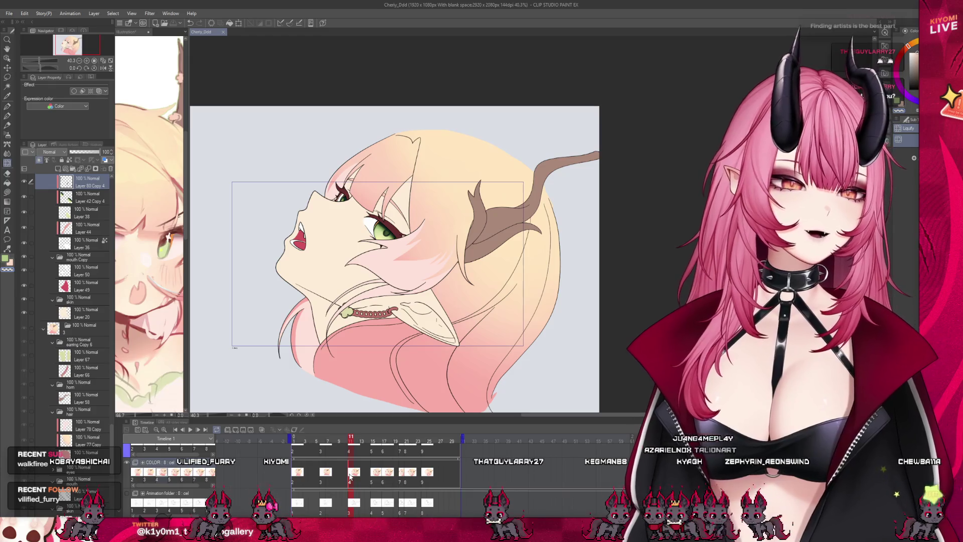
key("ctrl+plus")
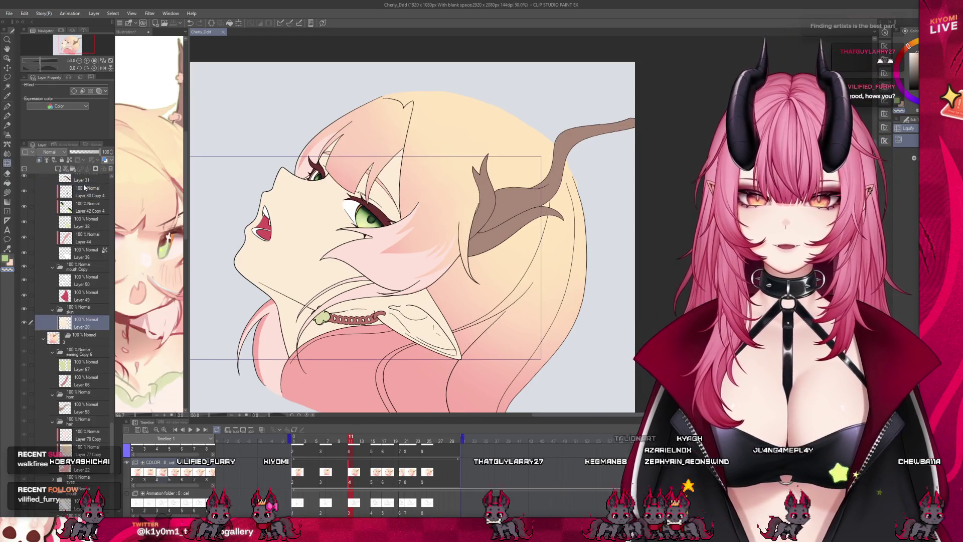
Step: Add a new raster layer above Layer 20 and airbrush soft shading on the open-eyed face
left_click(58, 169)
key("ctrl+plus")
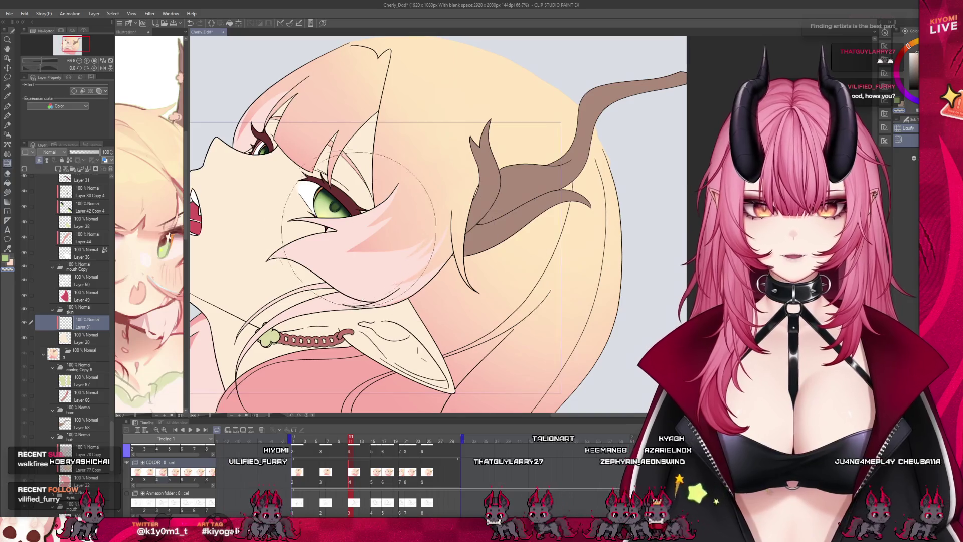
key("ctrl+minus")
key("ctrl+minus")
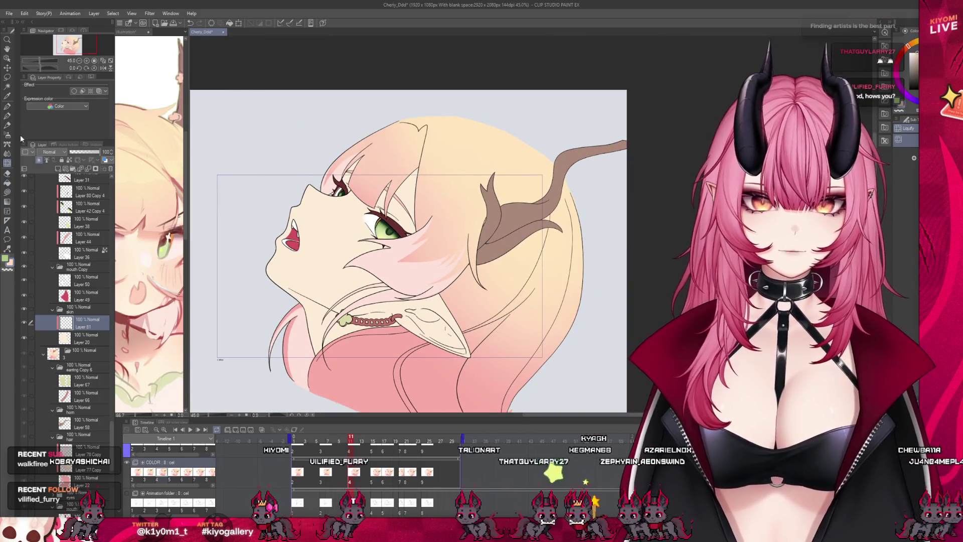
key("ctrl+plus")
key("b")
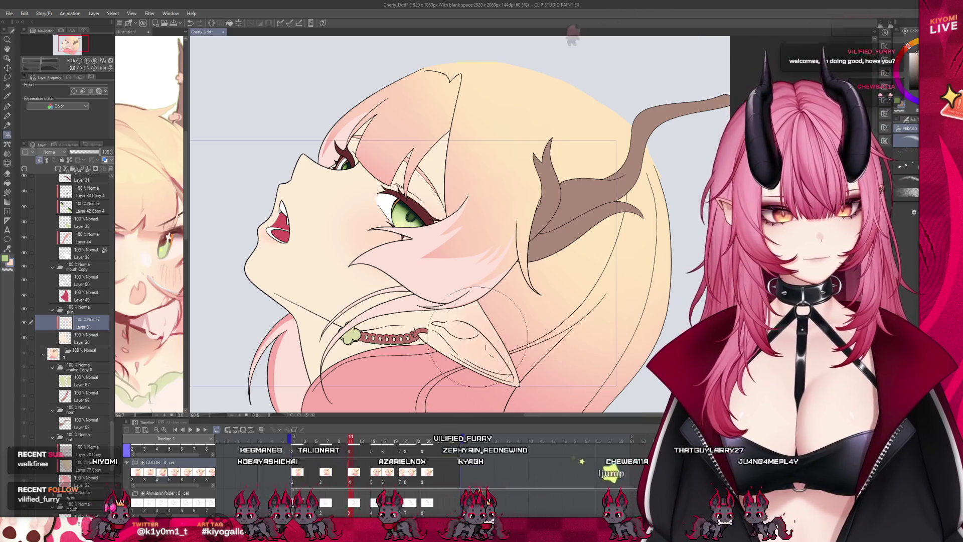
scroll(317, 235, "down", 2)
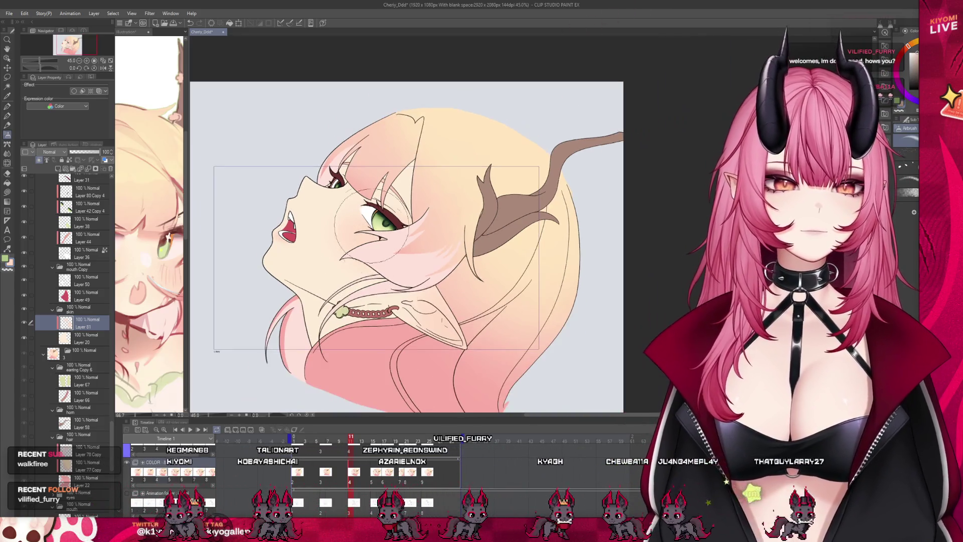
mouse_move(354, 441)
left_mouse_down()
mouse_move(381, 441)
mouse_move(326, 440)
mouse_move(353, 443)
left_mouse_up()
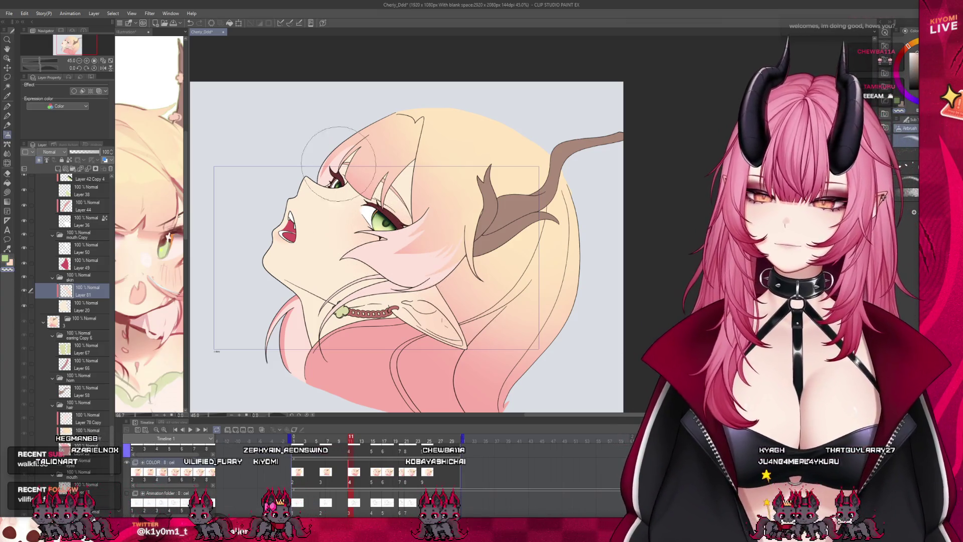
scroll(339, 163, "up", 1)
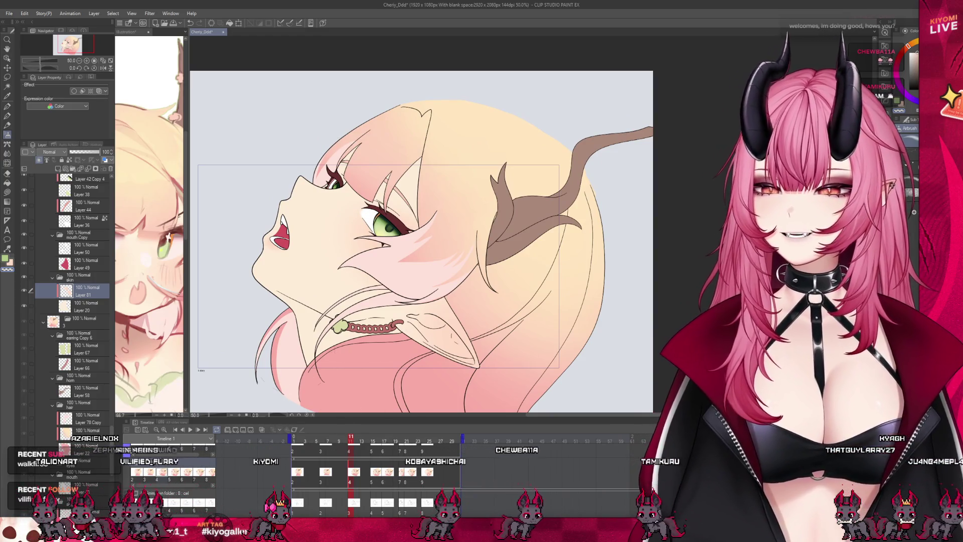
Step: On another open-mouthed frame, select Layer 20 and add new Layer 82 above it
left_click(316, 440)
mouse_move(304, 441)
left_mouse_down()
mouse_move(295, 441)
mouse_move(372, 453)
left_mouse_up()
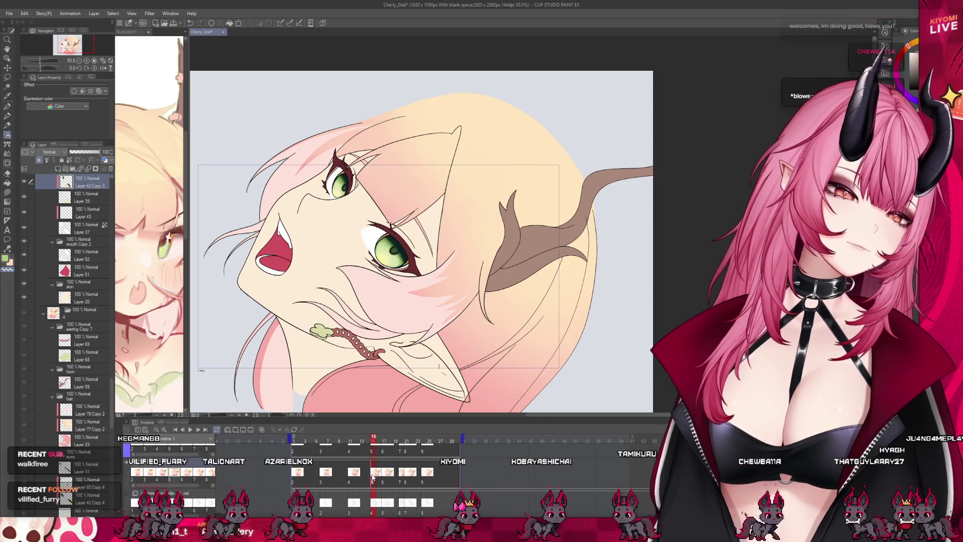
left_click(83, 326)
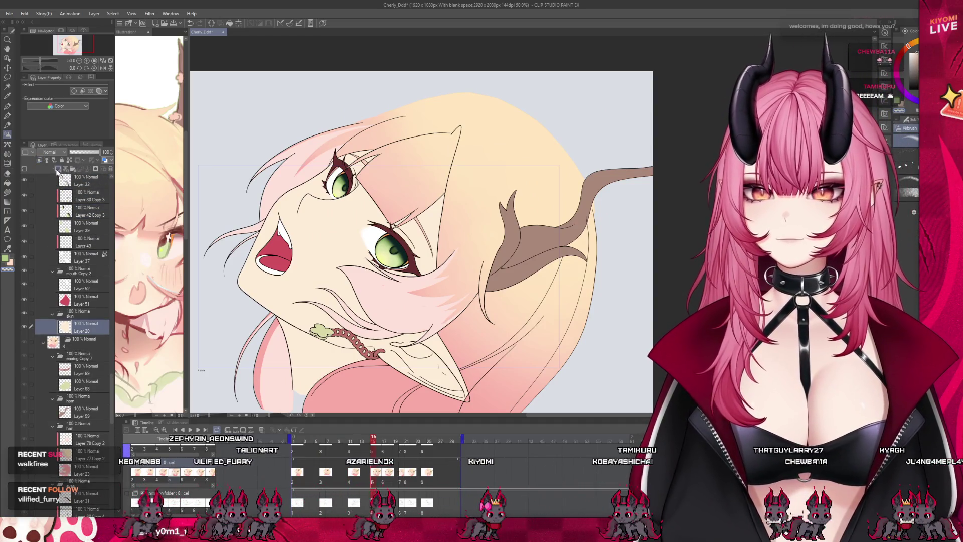
left_click(58, 169)
scroll(405, 263, "up", 1)
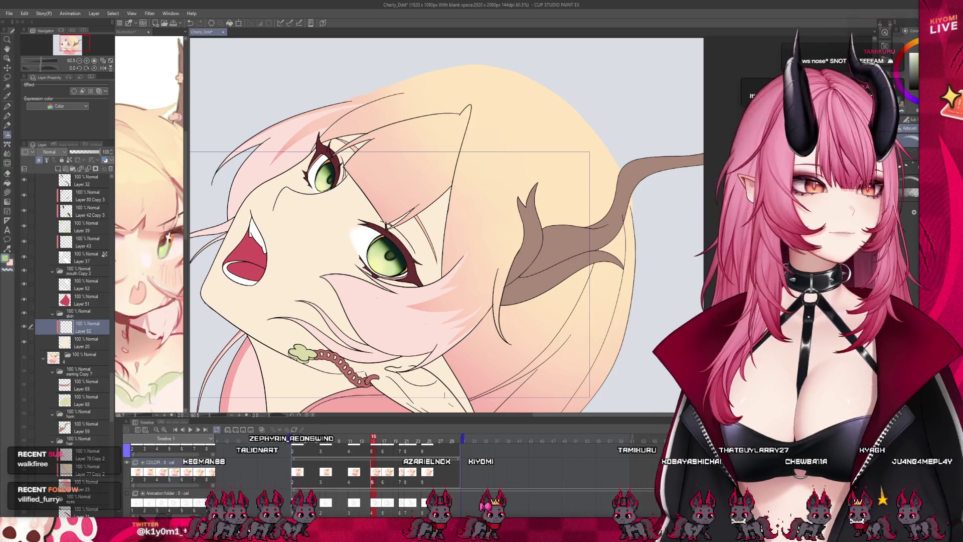
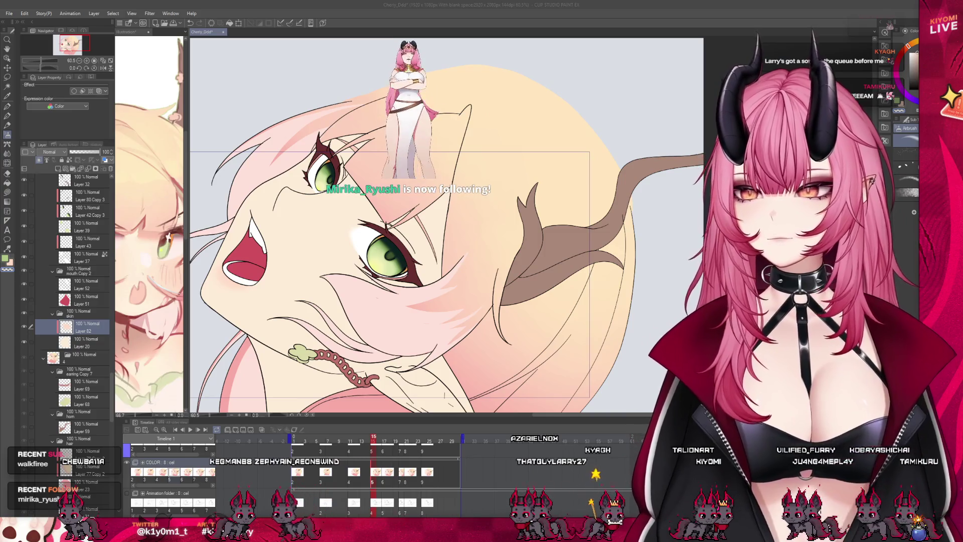
Step: Scrub the animation timeline to frame 17
key("ctrl+minus")
key("ctrl+plus")
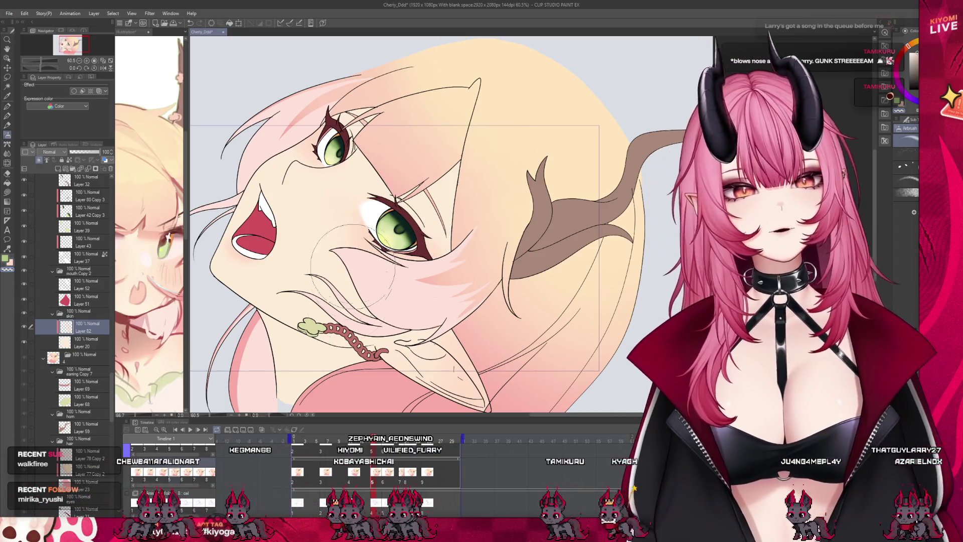
scroll(360, 268, "down", 2)
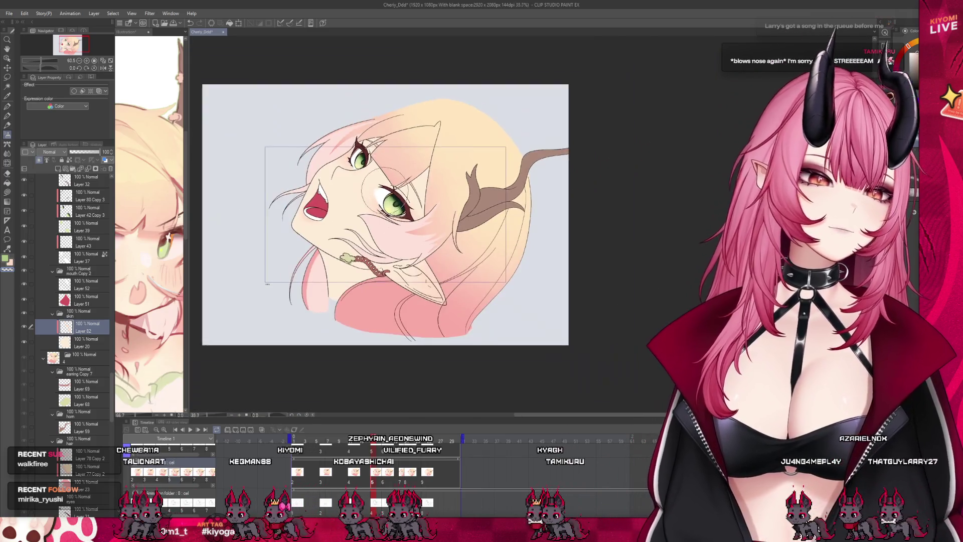
scroll(386, 159, "up", 2)
mouse_move(371, 444)
left_mouse_down()
mouse_move(269, 442)
mouse_move(362, 450)
mouse_move(293, 453)
mouse_move(414, 455)
mouse_move(303, 462)
left_mouse_up()
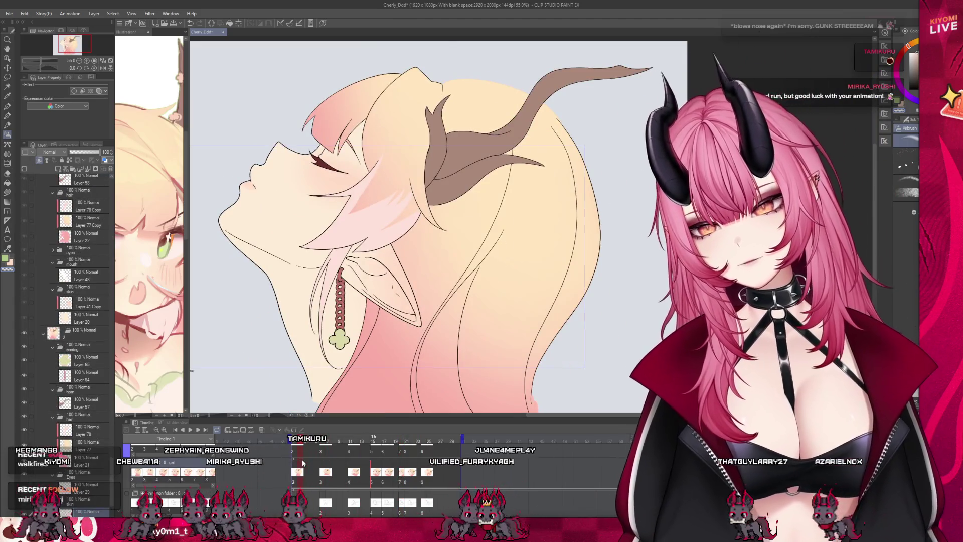
left_click_drag(351, 481, 386, 480)
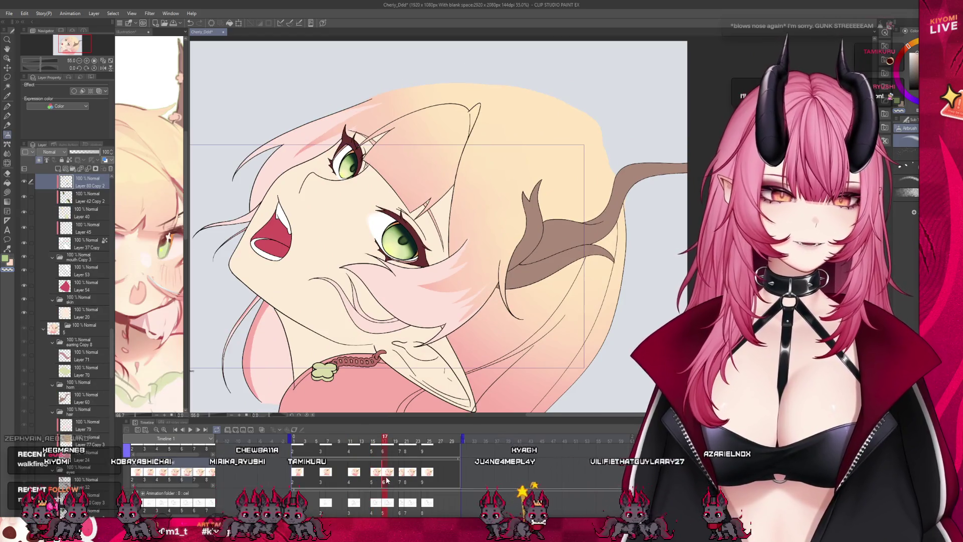
left_click(373, 481)
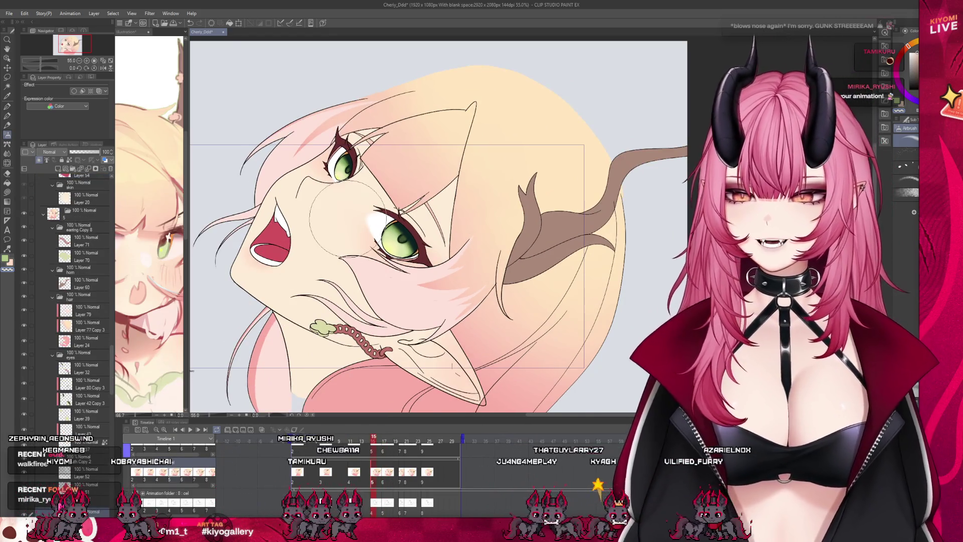
scroll(346, 221, "up", 3)
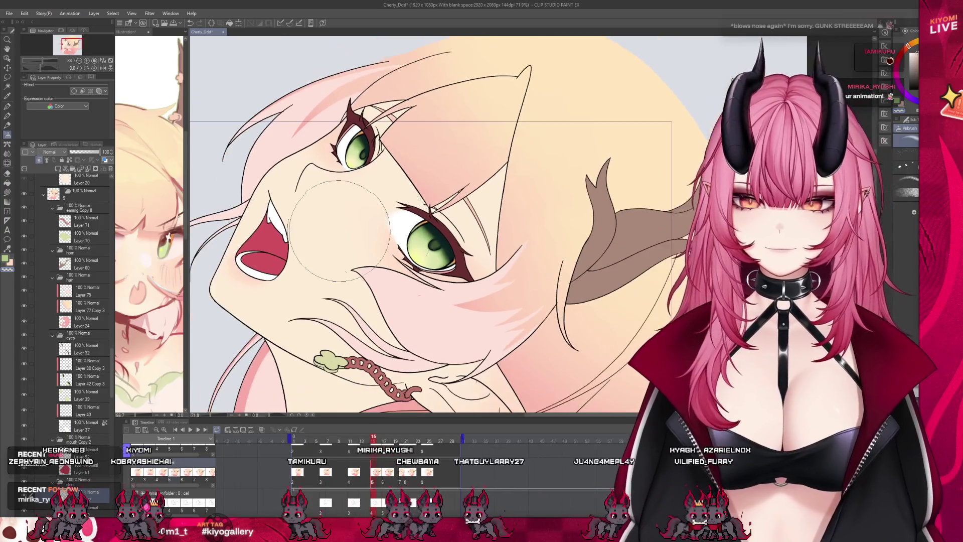
scroll(378, 232, "up", 1)
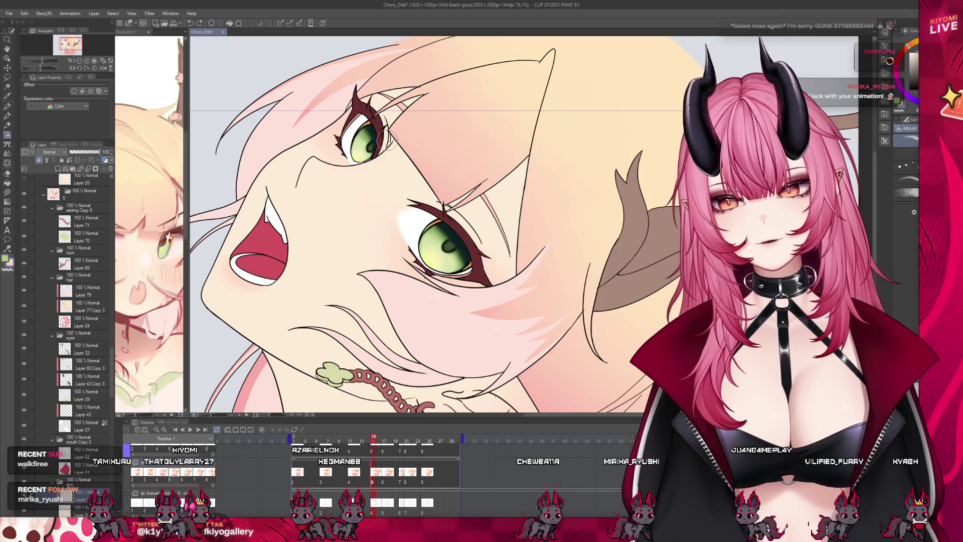
scroll(381, 211, "down", 3)
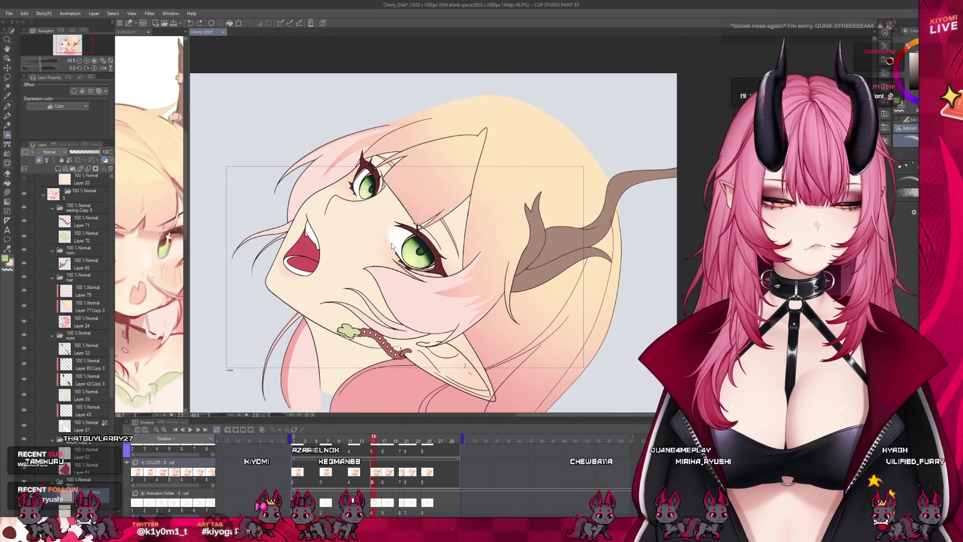
left_click(385, 482)
Step: Rotate the Layer 82 Copy skin colour slightly clockwise and nudge it left
left_click(90, 317)
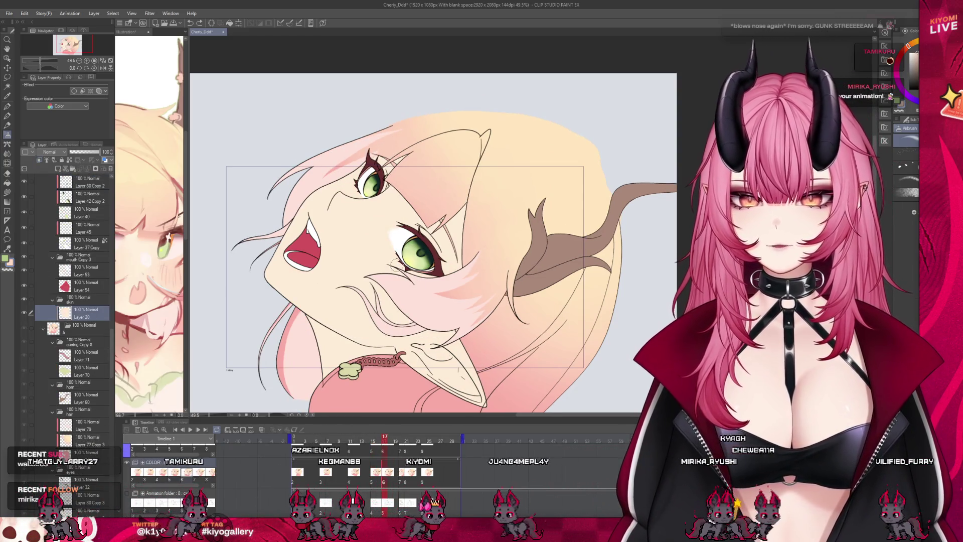
left_click(239, 22)
left_click_drag(589, 211, 591, 262)
left_click_drag(434, 286, 432, 286)
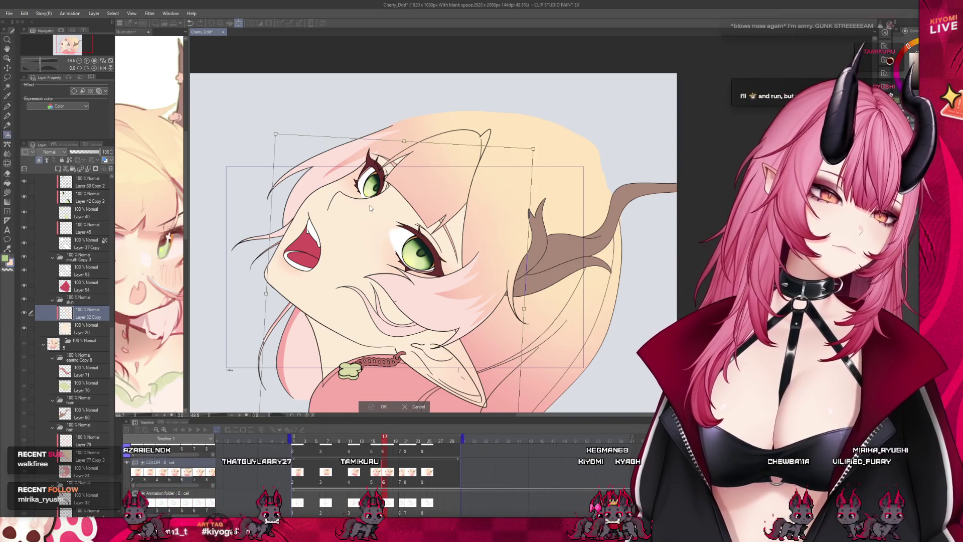
Step: Apply the skin colour rotation and compare frames 16 and 17
left_click(384, 407)
scroll(365, 208, "down", 1)
left_click_drag(384, 444, 385, 446)
Step: Move to frame 20 of the animation
scroll(339, 269, "up", 3)
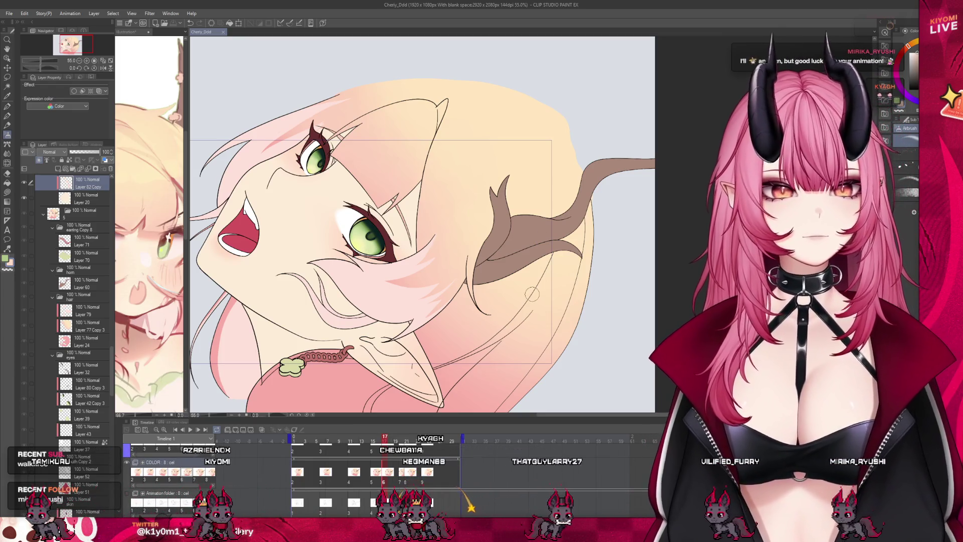
scroll(533, 295, "down", 3)
scroll(458, 250, "up", 4)
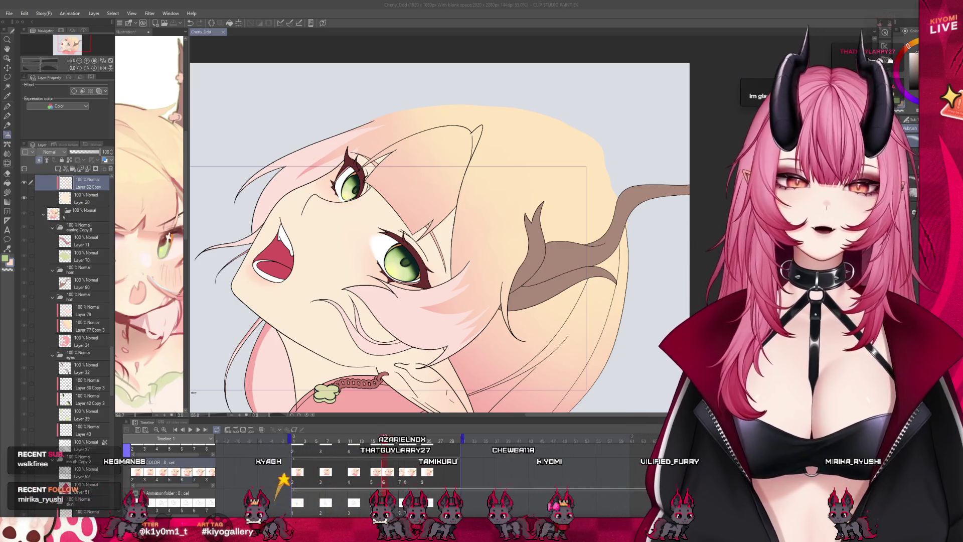
scroll(440, 239, "up", 3)
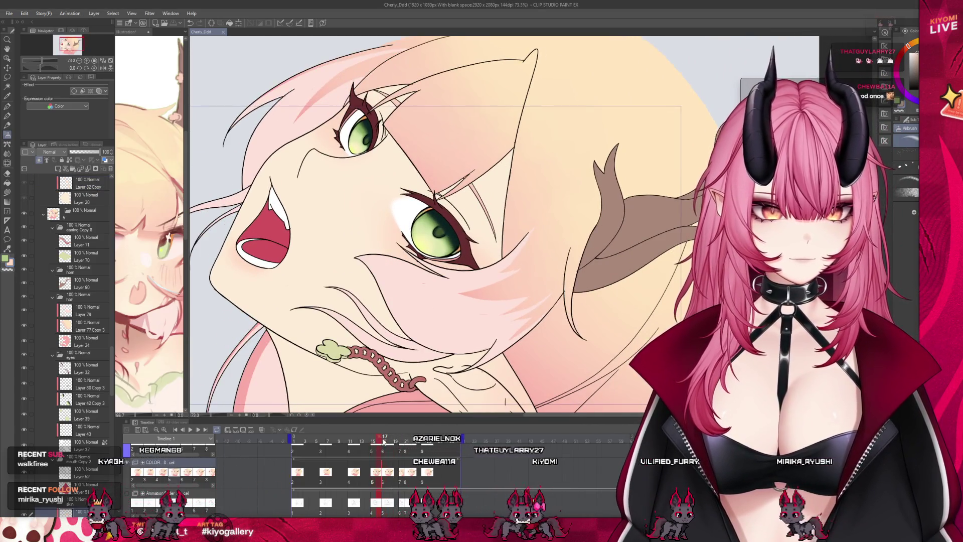
scroll(304, 229, "down", 3)
scroll(69, 222, "up", 2)
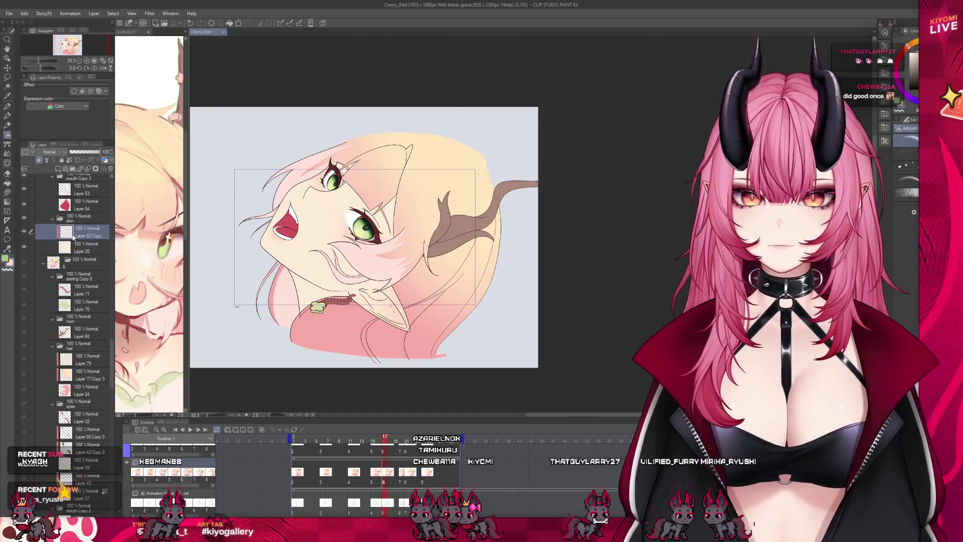
left_click(401, 483)
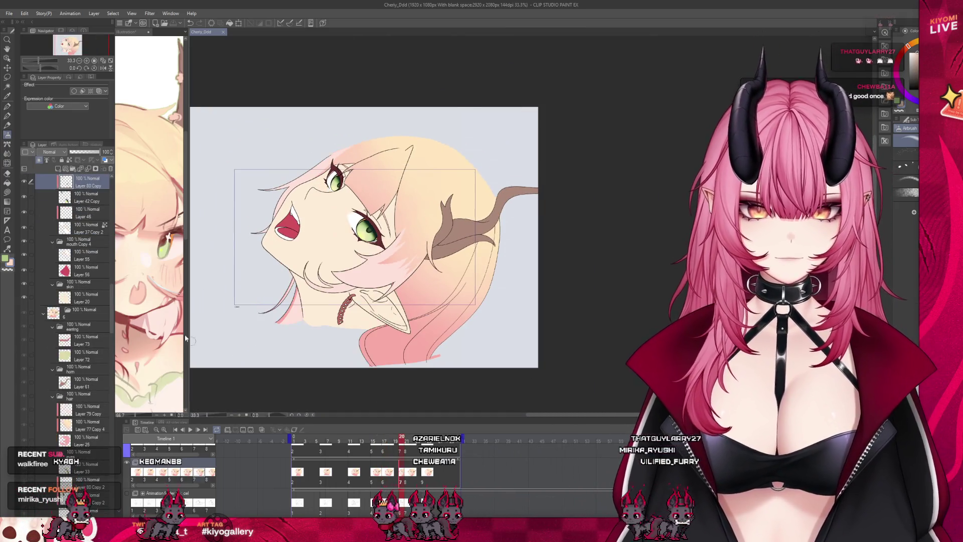
Step: Paste a copy of the skin layer for frame 20 and confirm its transform
key("ctrl+v")
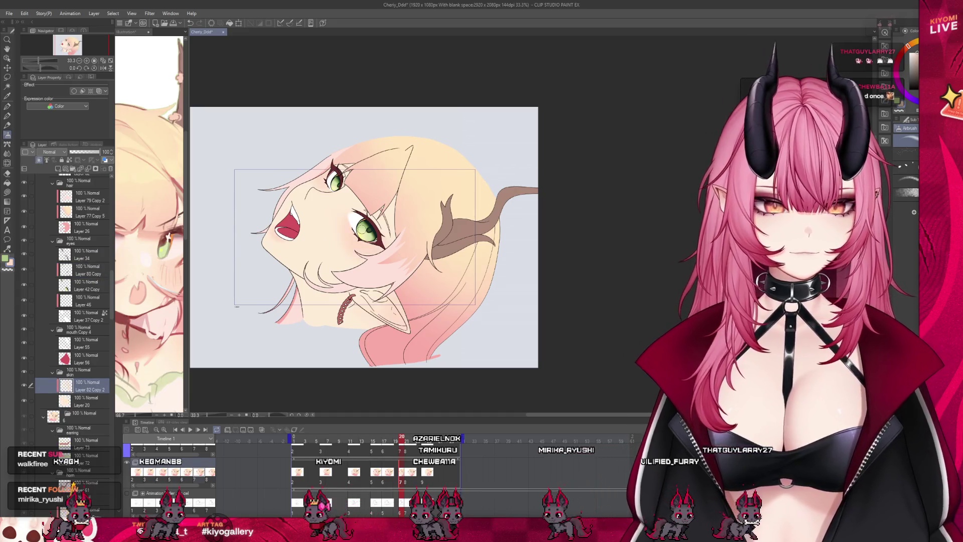
scroll(325, 237, "up", 2)
left_click(240, 23)
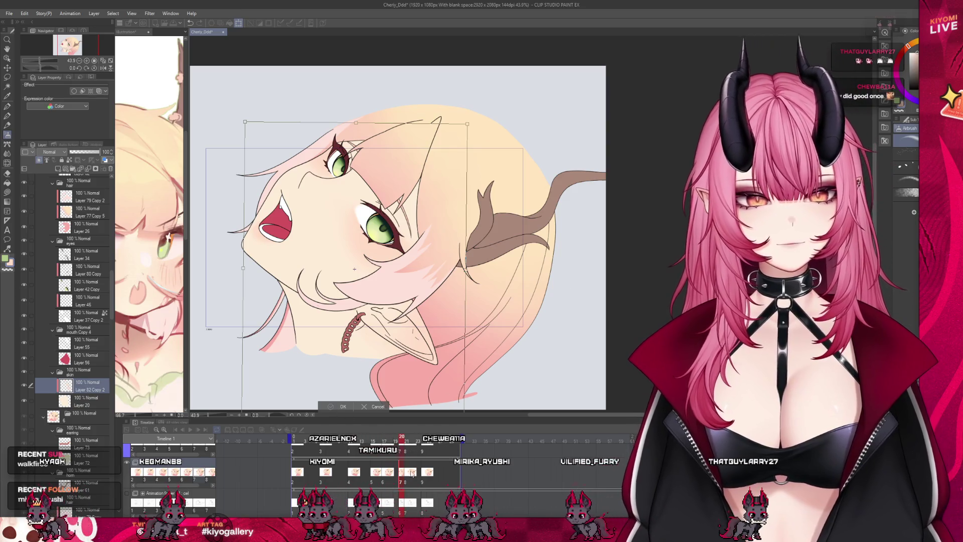
key("Return")
Step: Review the head-tilt motion by scrubbing frames 11 to 22, ending on frame 20
left_click(399, 438)
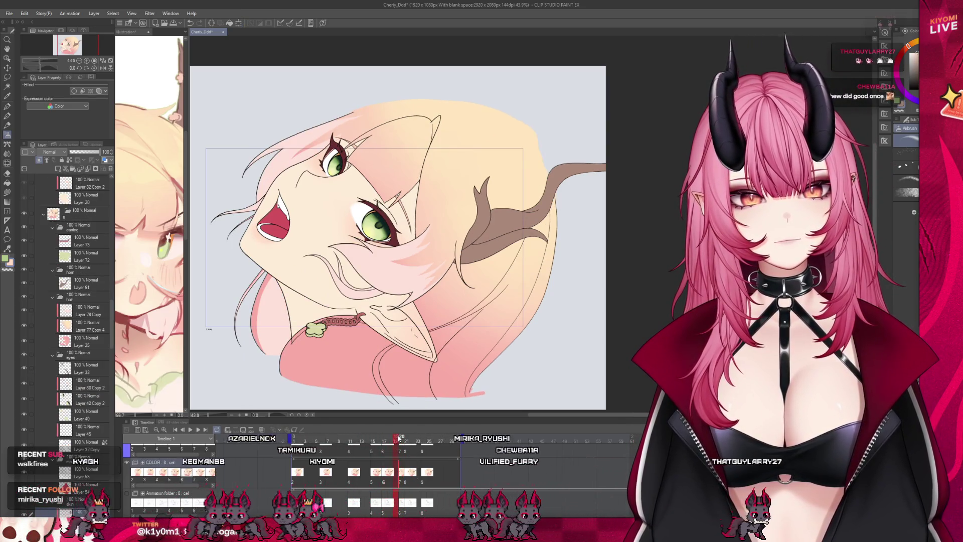
key("j")
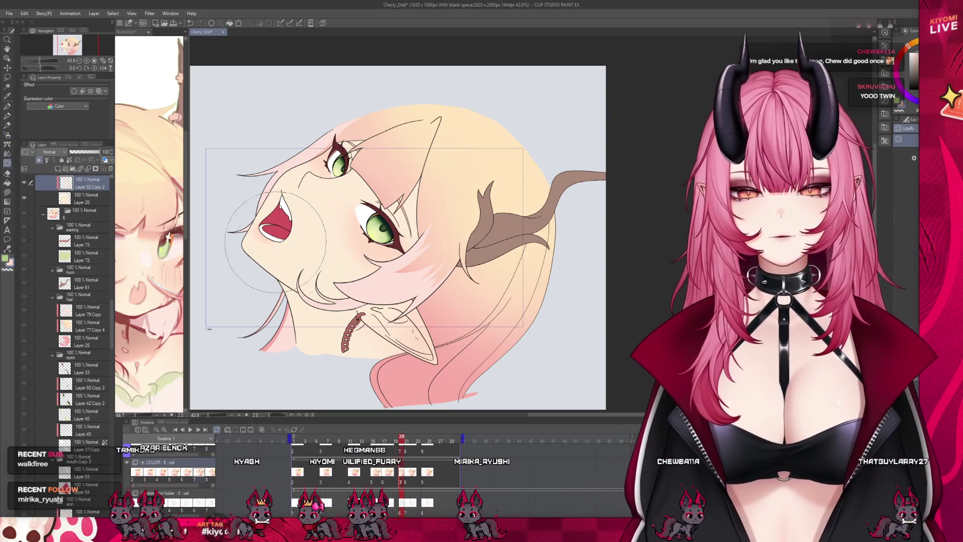
scroll(275, 240, "down", 2)
scroll(275, 241, "up", 3)
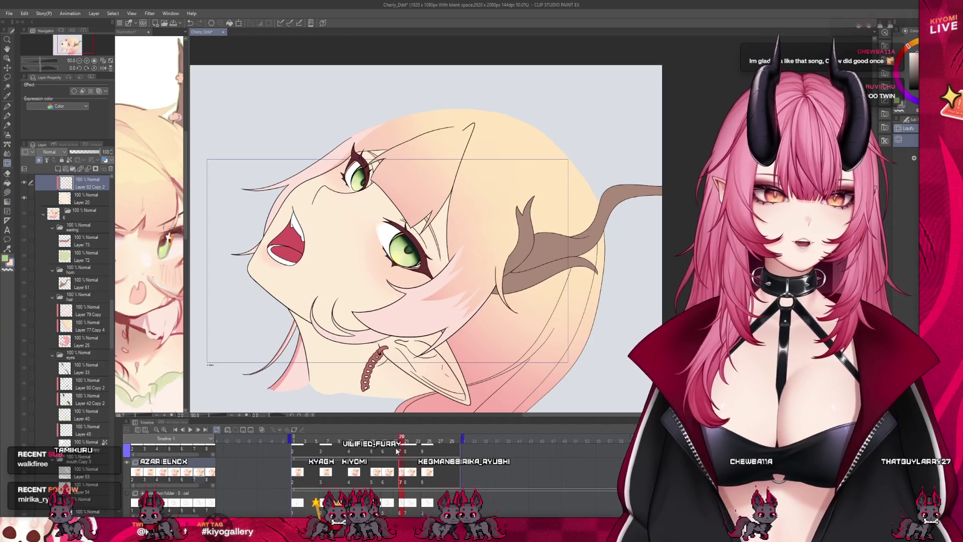
mouse_move(397, 440)
left_mouse_down()
mouse_move(328, 438)
mouse_move(394, 441)
mouse_move(328, 441)
mouse_move(402, 454)
left_mouse_up()
left_click(351, 437)
left_click_drag(336, 436, 403, 447)
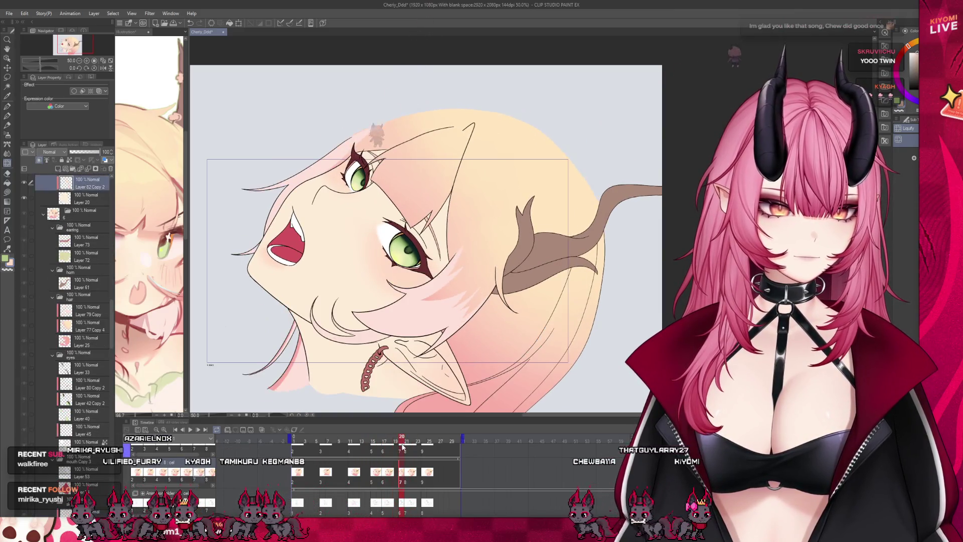
left_click(401, 482)
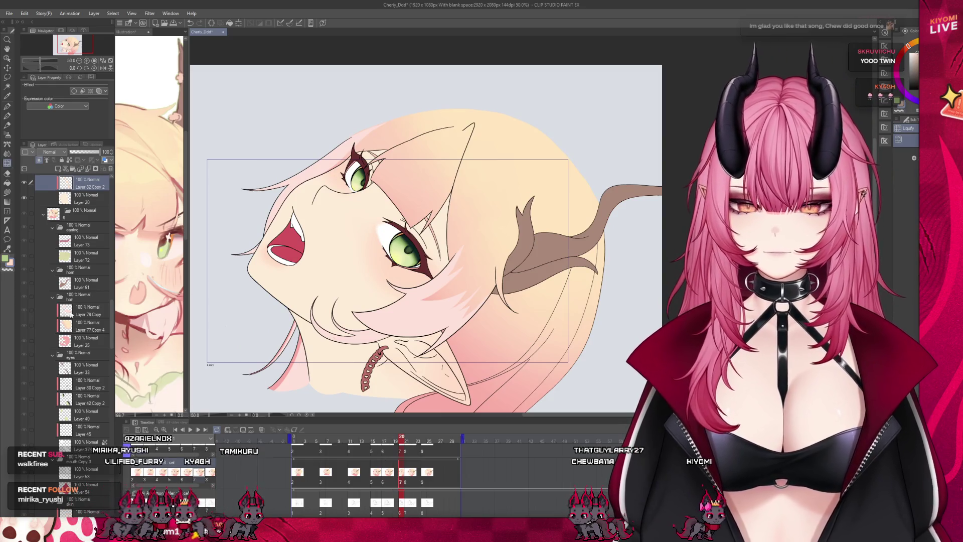
Step: Select Layer 77 Copy 4, settle on frame 21 and switch to the Pen tool
left_click(84, 322)
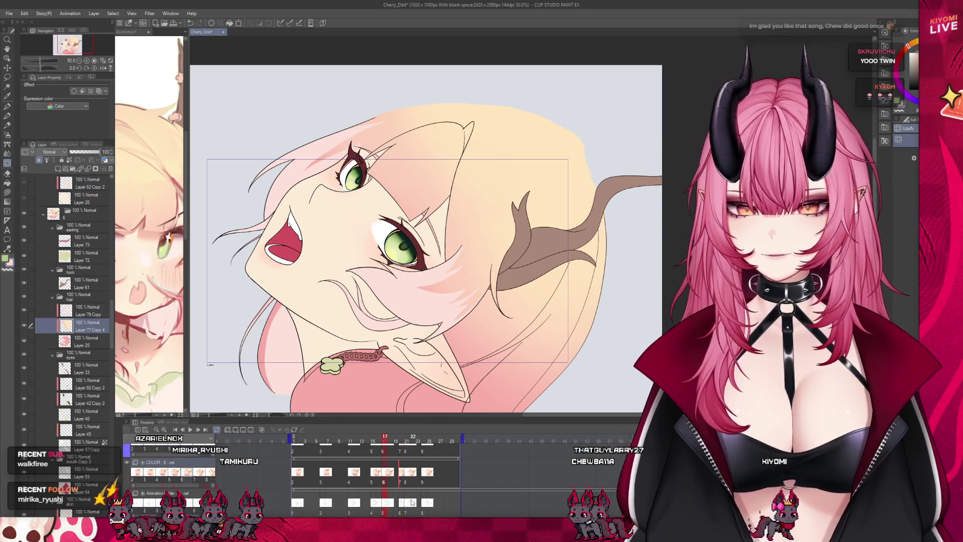
left_click(401, 481)
scroll(74, 204, "up", 1)
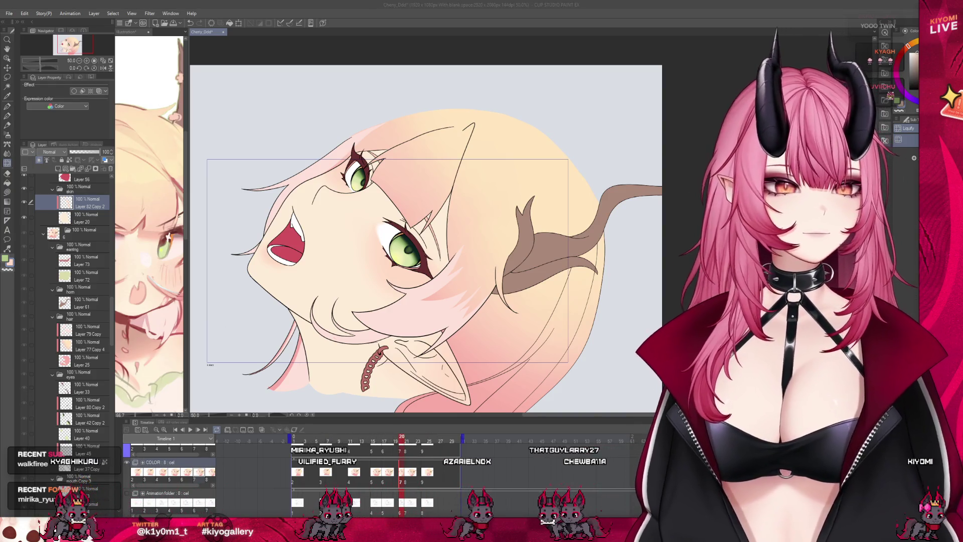
scroll(391, 215, "up", 2)
scroll(80, 301, "up", 10)
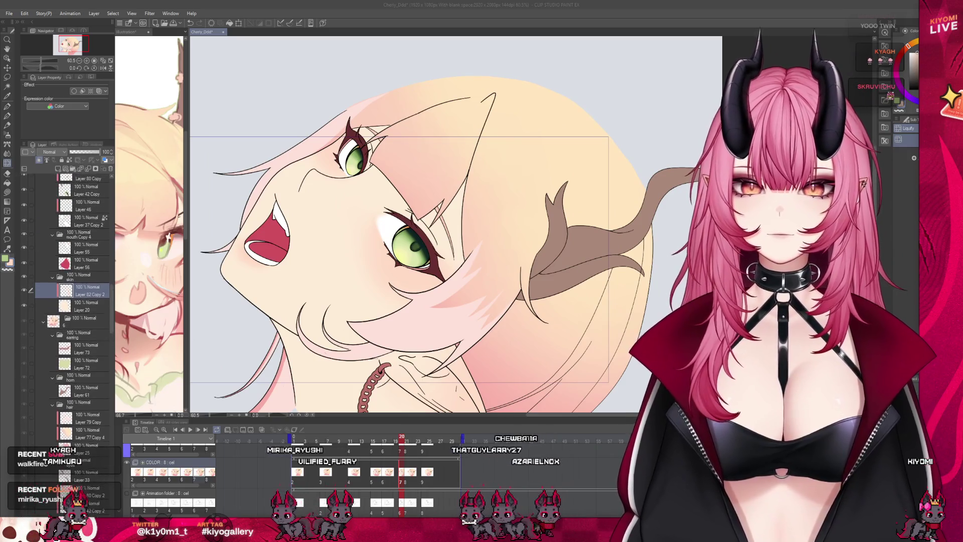
scroll(80, 301, "up", 3)
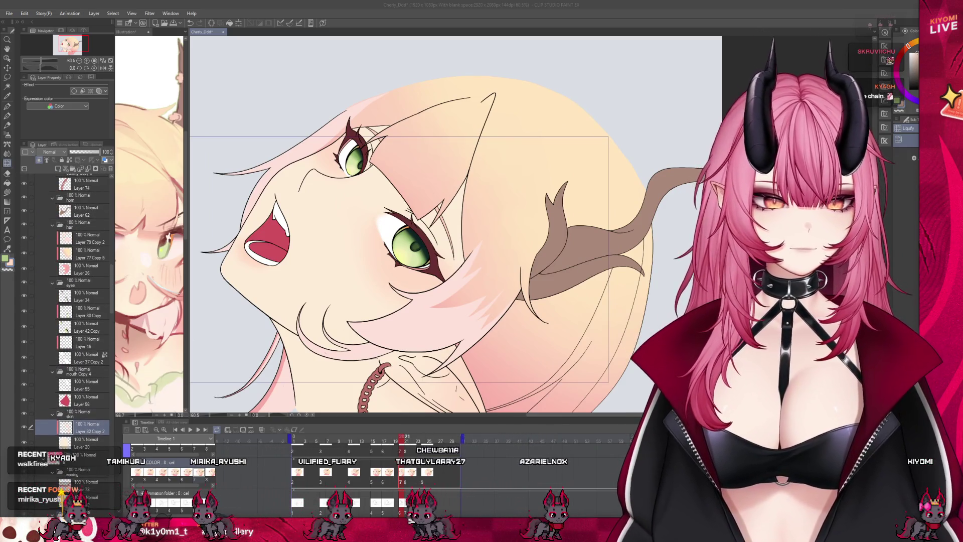
key("Right")
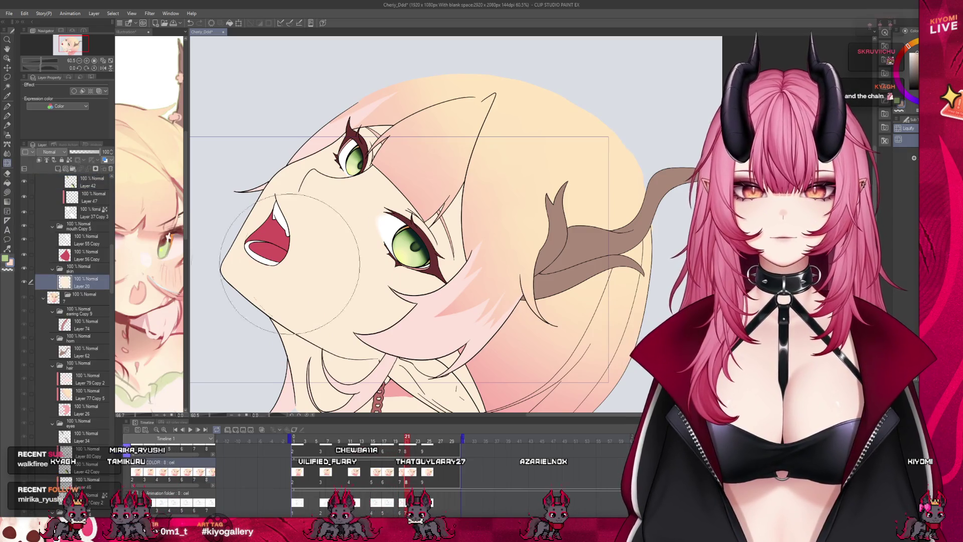
scroll(339, 298, "down", 2)
left_click(411, 450)
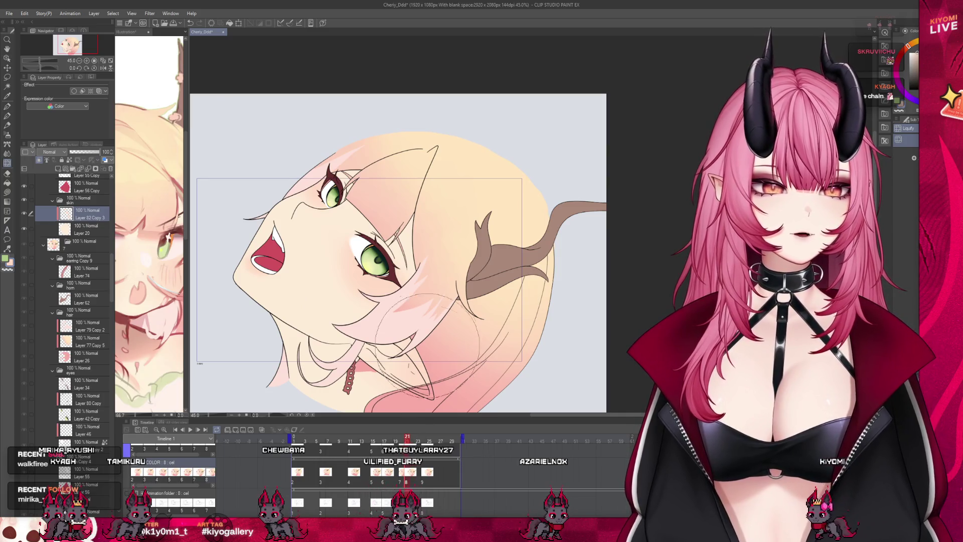
left_click(401, 479)
left_click(8, 106)
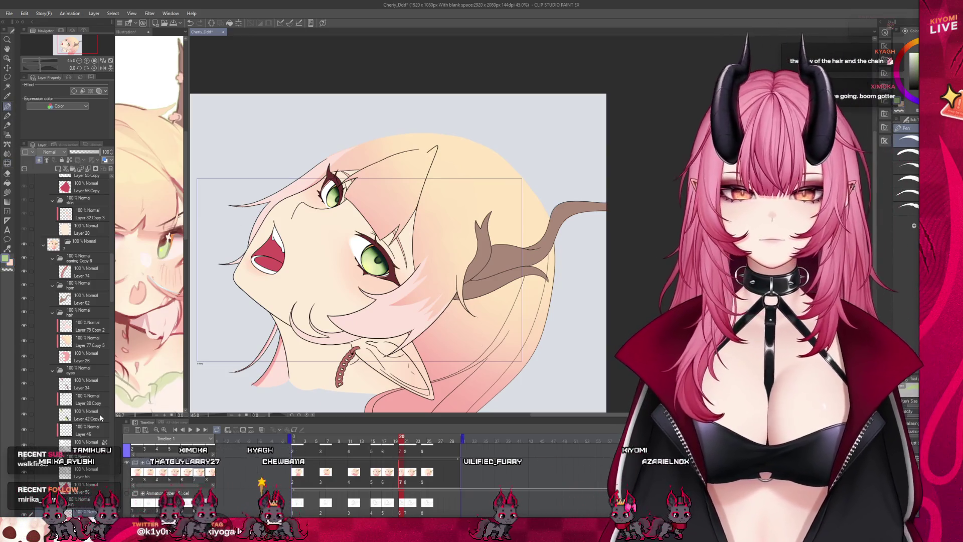
Step: On Layer 26, paint pink just below the earring chain
scroll(101, 417, "down", 1)
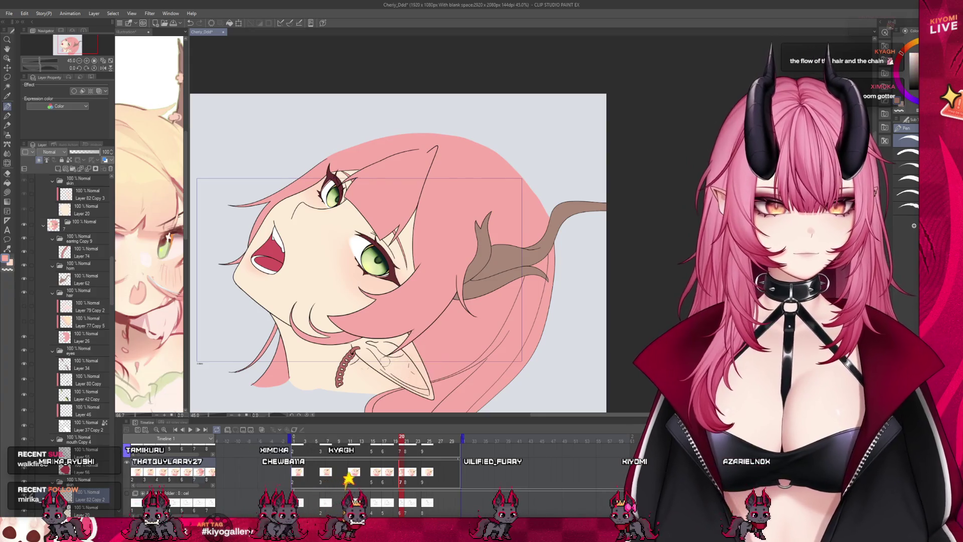
scroll(294, 362, "up", 2)
left_click(96, 343)
scroll(377, 358, "up", 3)
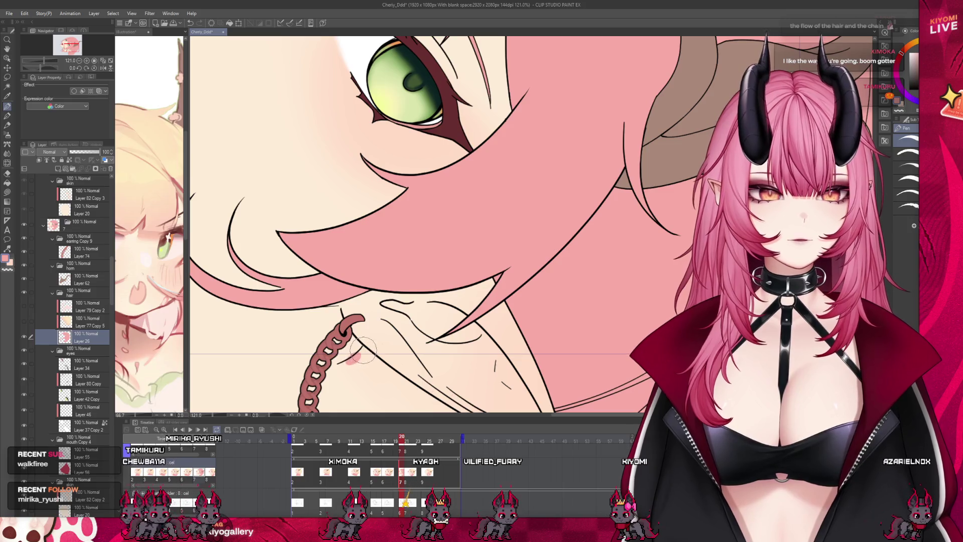
mouse_move(365, 352)
left_mouse_down()
mouse_move(346, 364)
mouse_move(379, 367)
left_mouse_up()
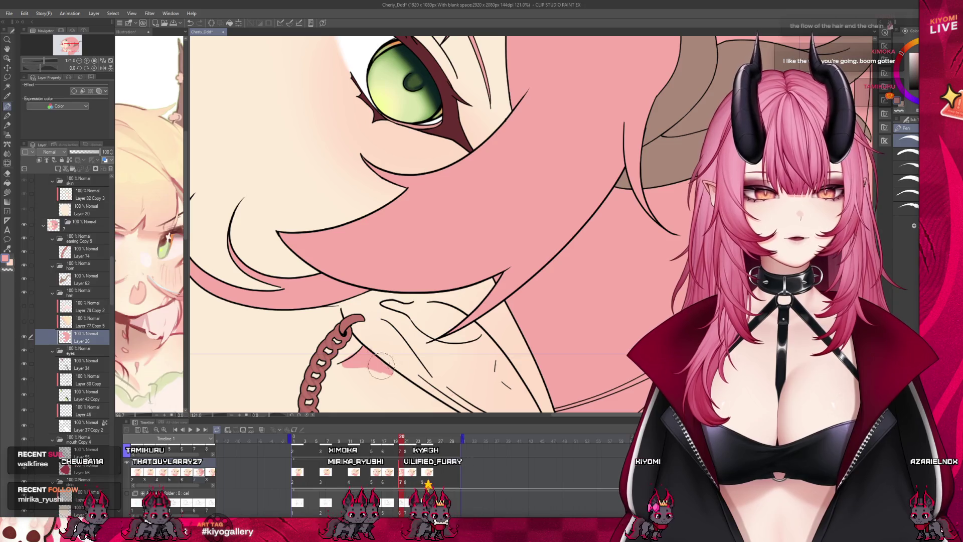
left_click_drag(332, 368, 397, 379)
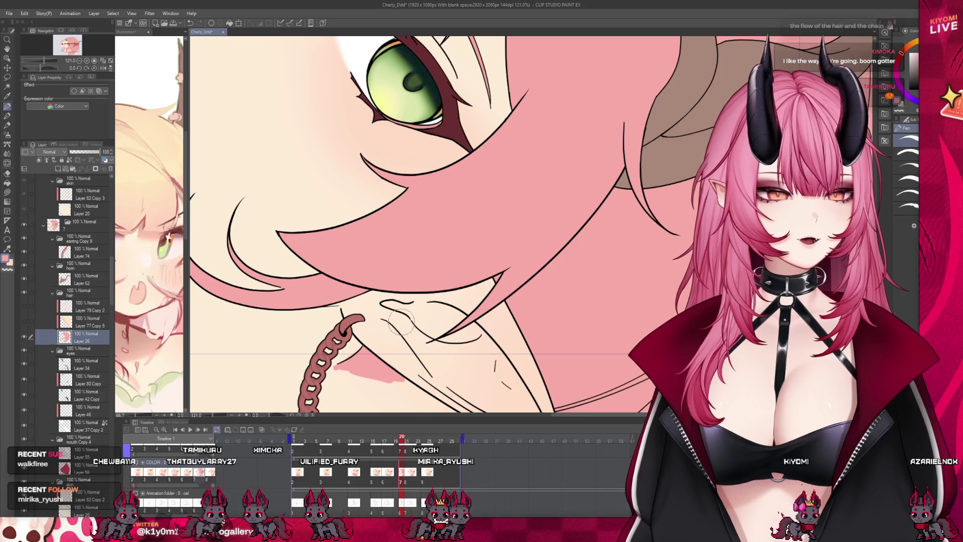
Step: Hide the flat pink hair colour layer and jump to frame 2
scroll(335, 320, "down", 5)
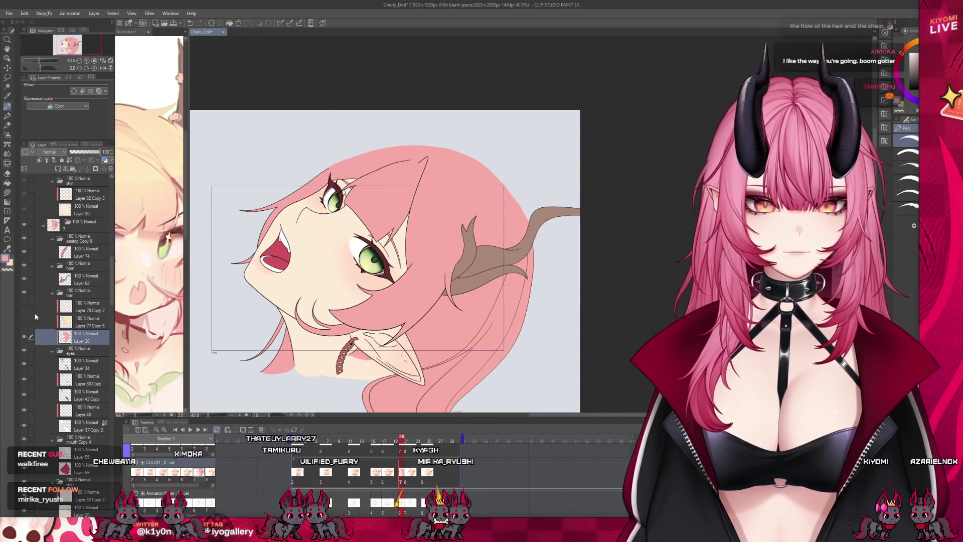
left_click(23, 307)
scroll(443, 249, "up", 2)
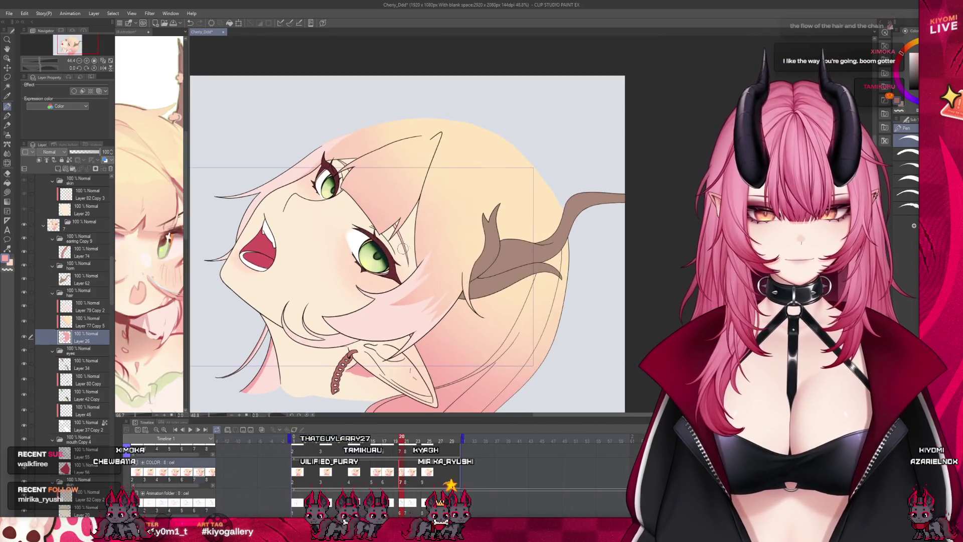
scroll(443, 249, "up", 1)
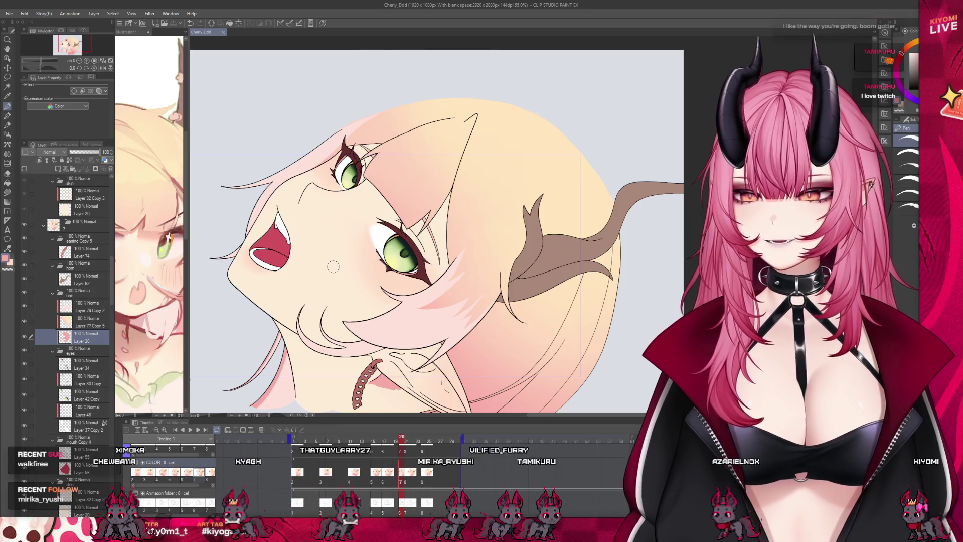
left_click(299, 441)
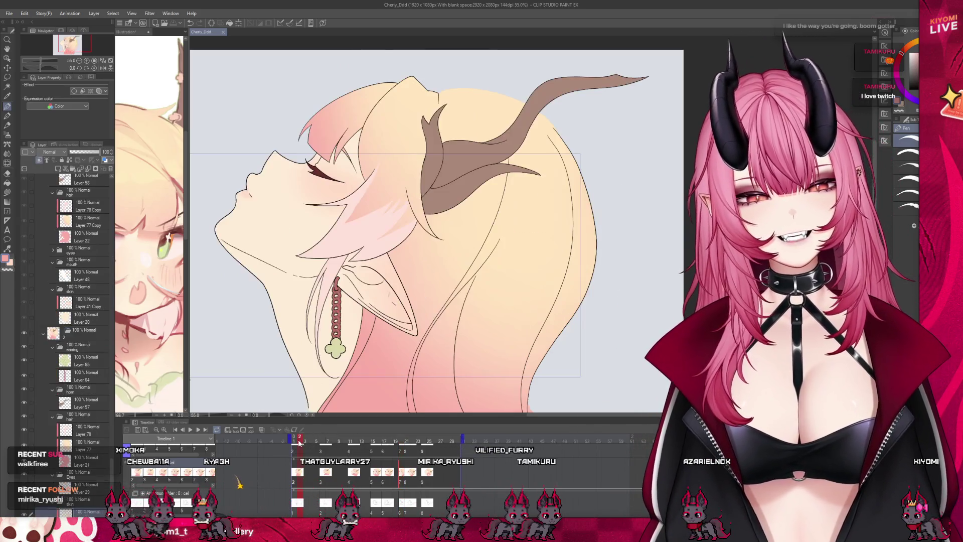
Step: Scrub from frame 2 to the open-mouth pose, checking frames 20 and 22
mouse_move(295, 442)
left_mouse_down()
mouse_move(402, 439)
mouse_move(391, 440)
left_mouse_up()
scroll(367, 188, "up", 2)
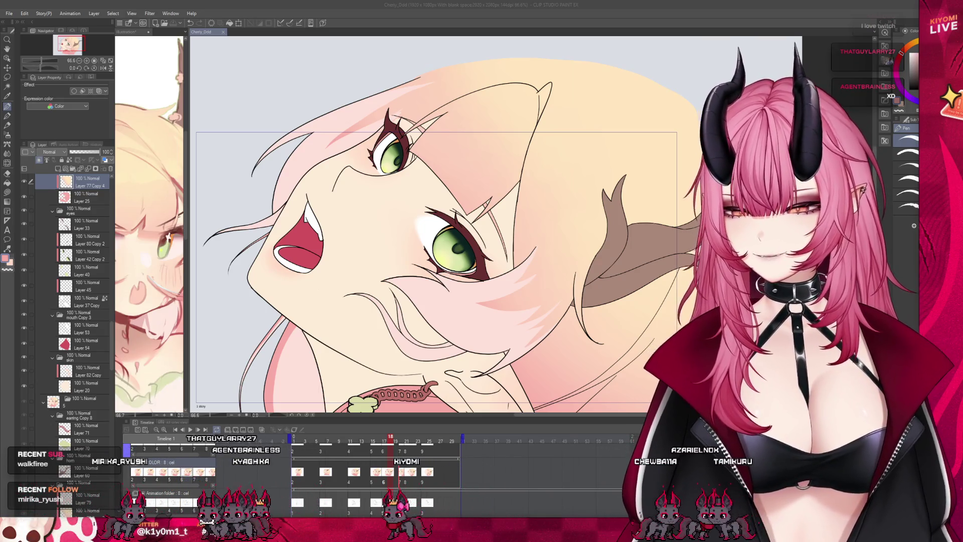
scroll(400, 284, "down", 1)
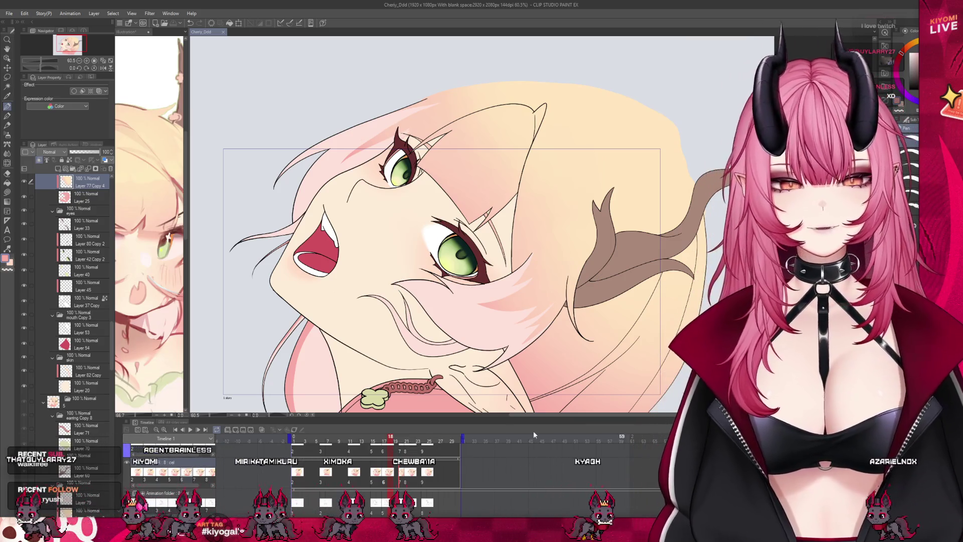
left_click(401, 473)
left_click(415, 483)
scroll(273, 144, "down", 2)
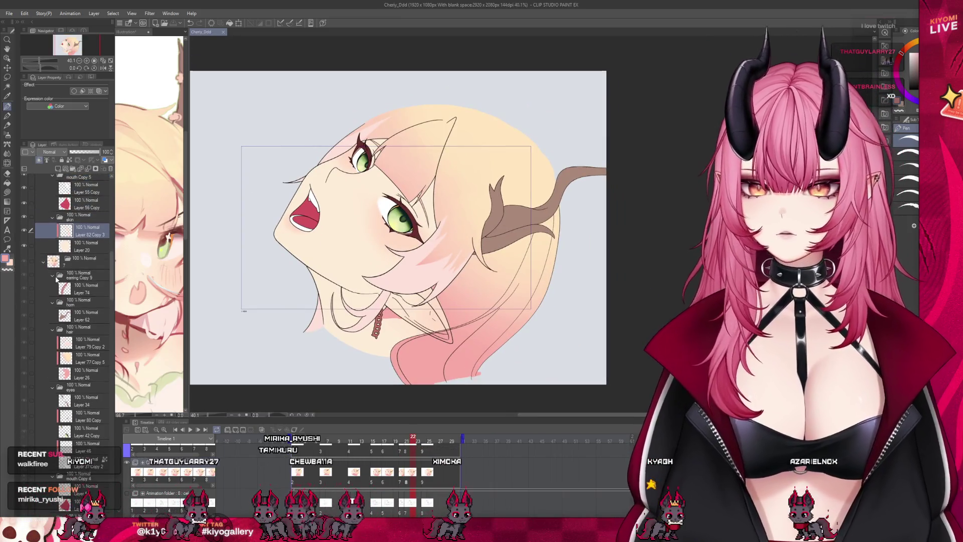
Step: Advance to frame 24 and select Layer 82 Copy 4
key("Right")
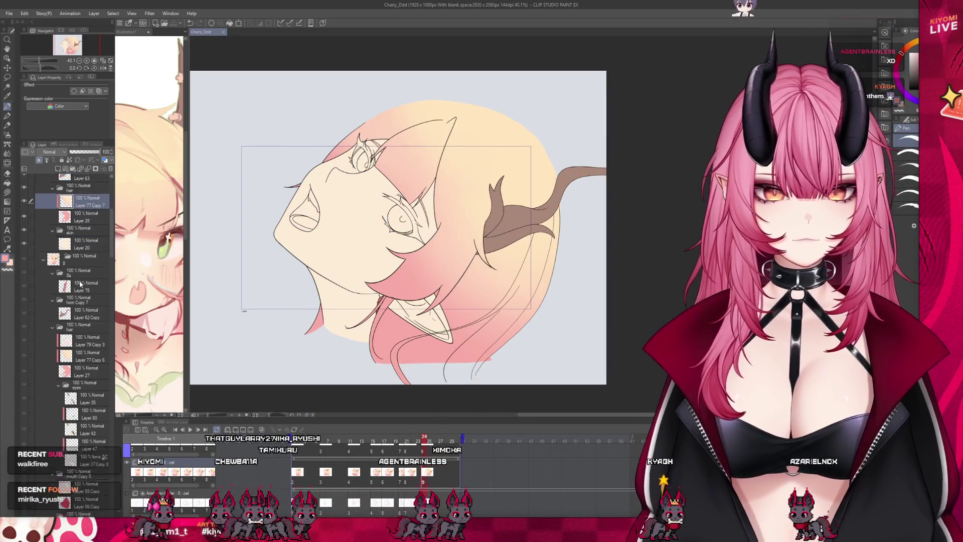
scroll(80, 284, "up", 2)
left_click(86, 272)
left_click_drag(381, 216, 416, 246)
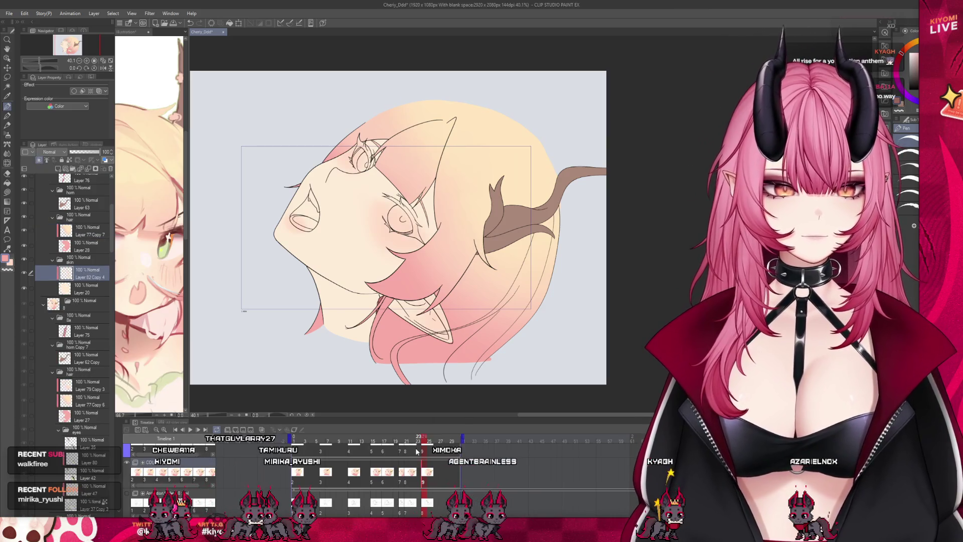
Step: Play the head-tilt animation from frame 1, then zoom out to the whole head
left_click_drag(422, 443, 274, 440)
left_click(191, 429)
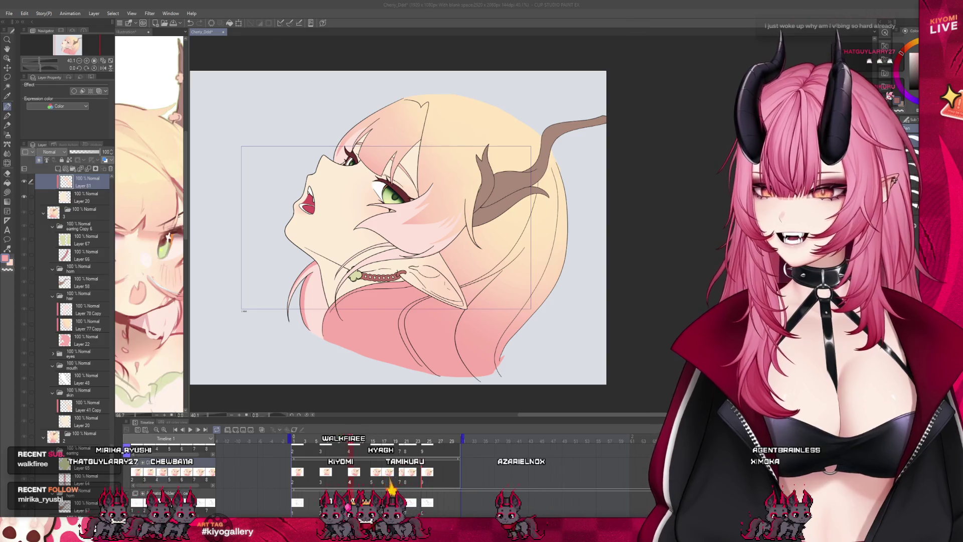
scroll(501, 143, "up", 5)
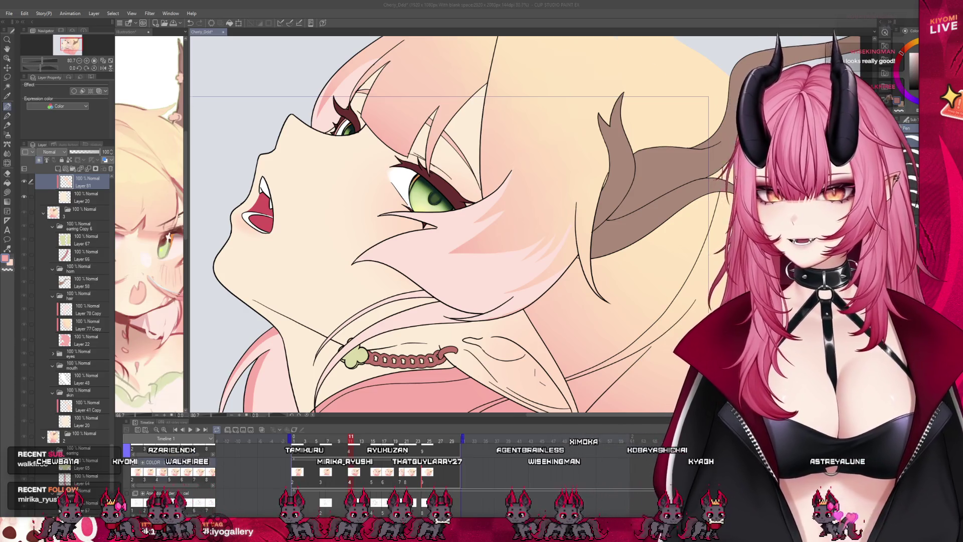
key("ctrl+minus")
key("ctrl+minus")
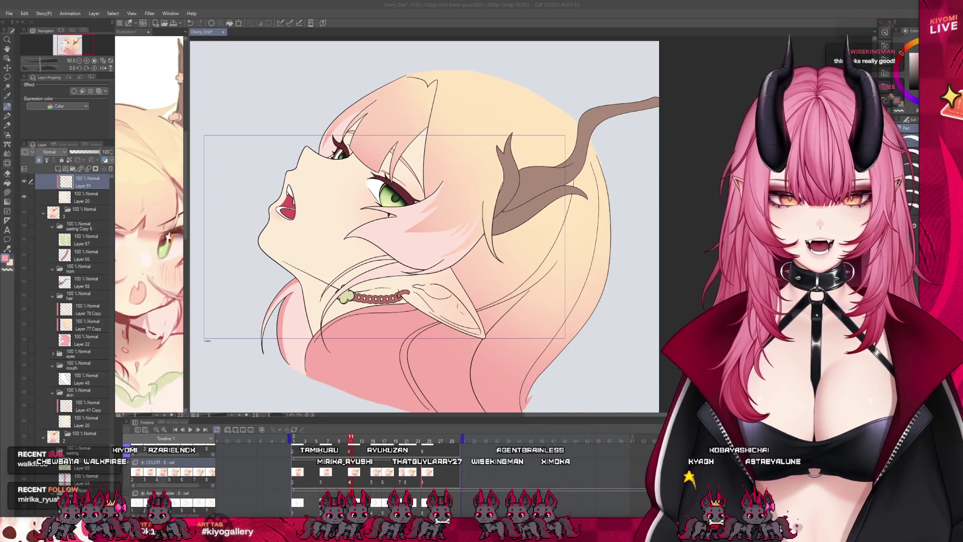
Step: Scrub through the head-tilt frames and land on frame 2
left_click(283, 442)
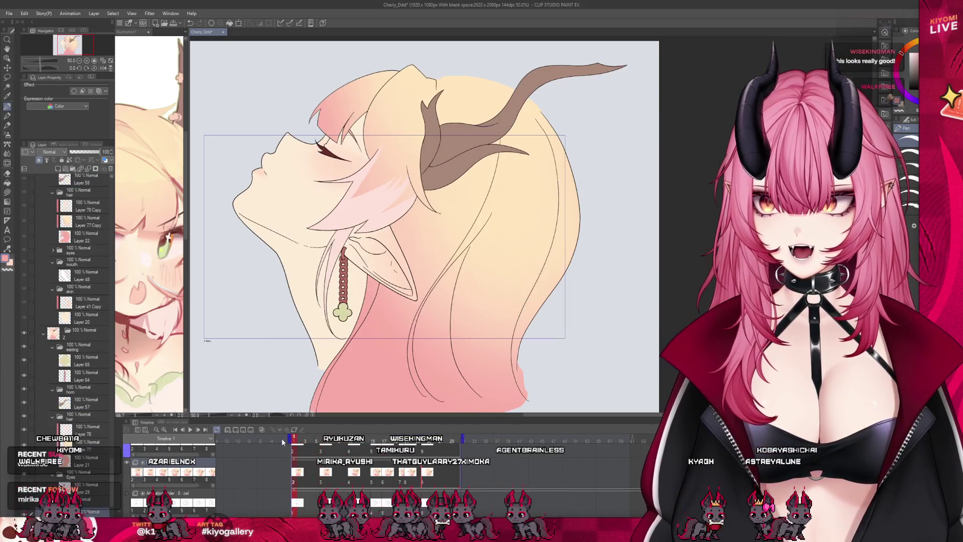
left_click_drag(283, 442, 391, 440)
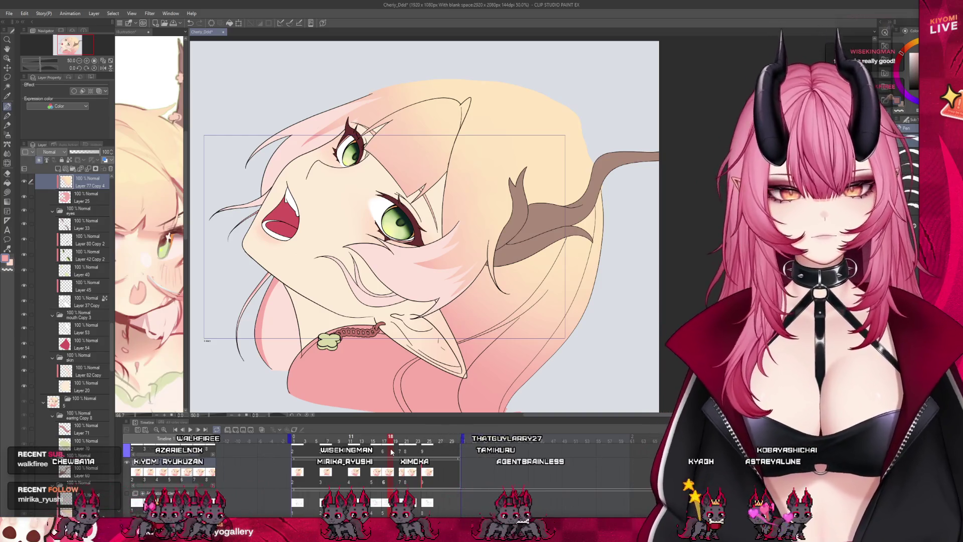
left_click_drag(391, 451, 322, 454)
left_click(301, 465)
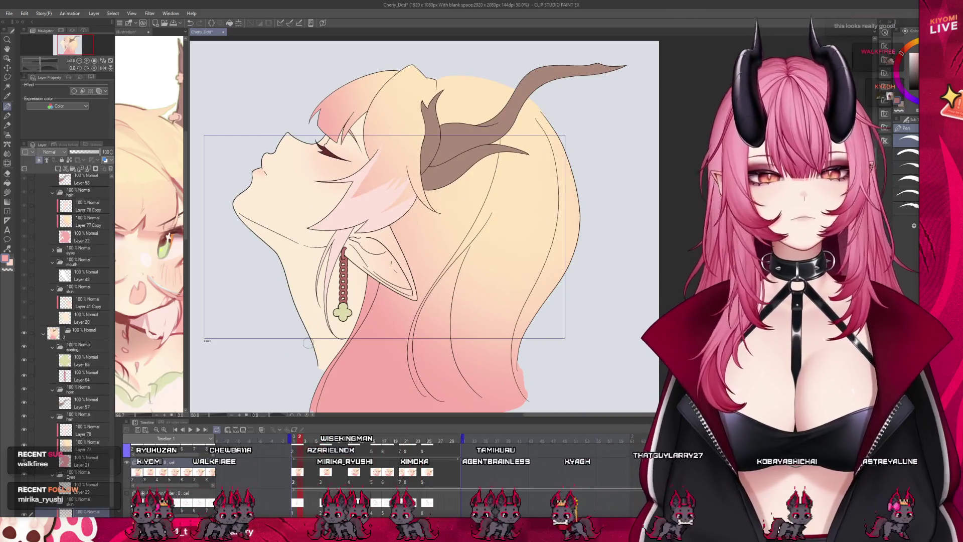
scroll(95, 375, "down", 5)
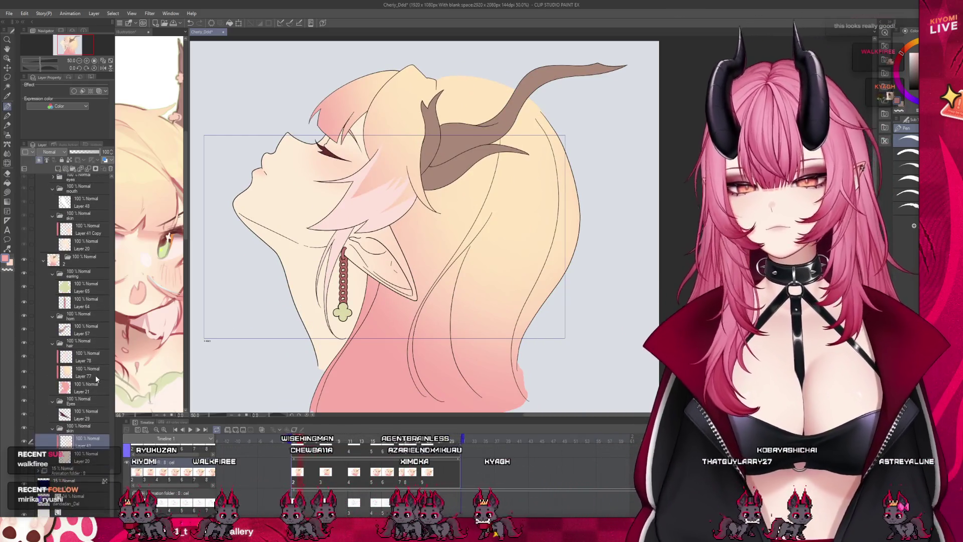
Step: Show the reference illustration, pan to the character and zoom in on her face
left_click(56, 170)
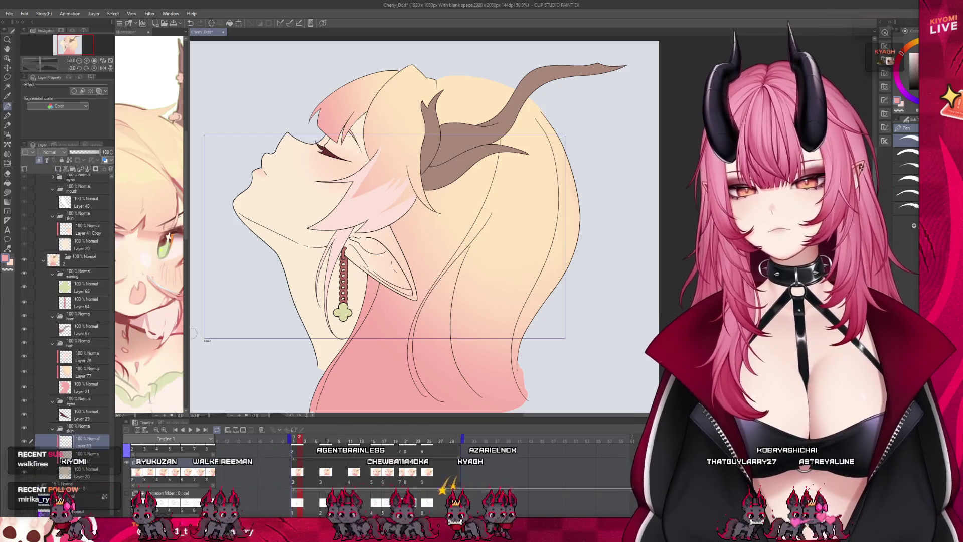
left_click_drag(188, 309, 270, 309)
scroll(191, 281, "down", 3)
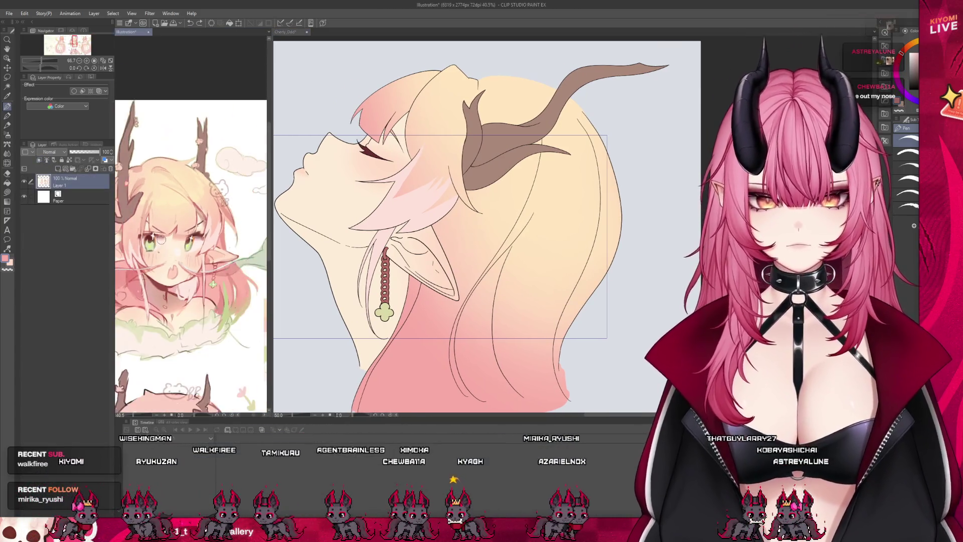
left_click_drag(190, 281, 245, 199)
scroll(201, 204, "up", 5)
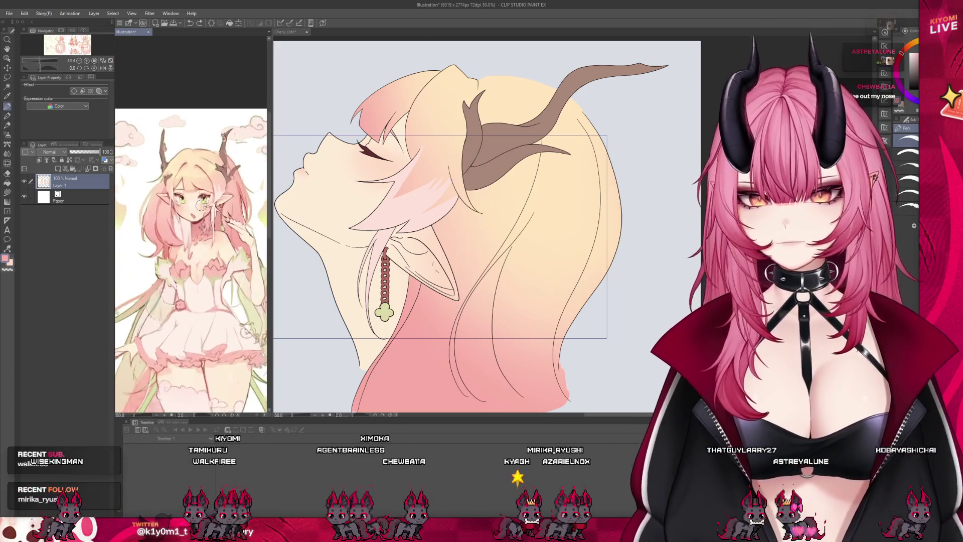
scroll(201, 204, "up", 3)
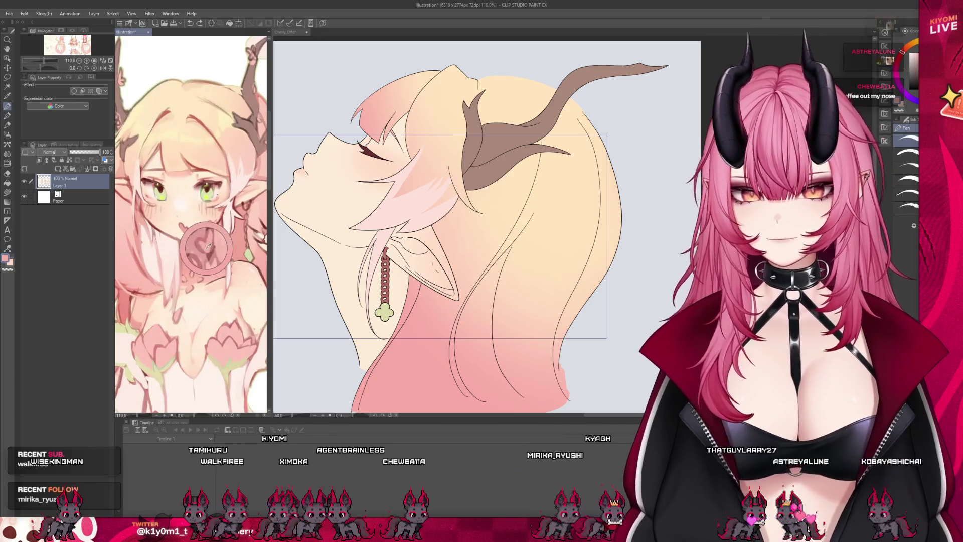
scroll(307, 170, "up", 1)
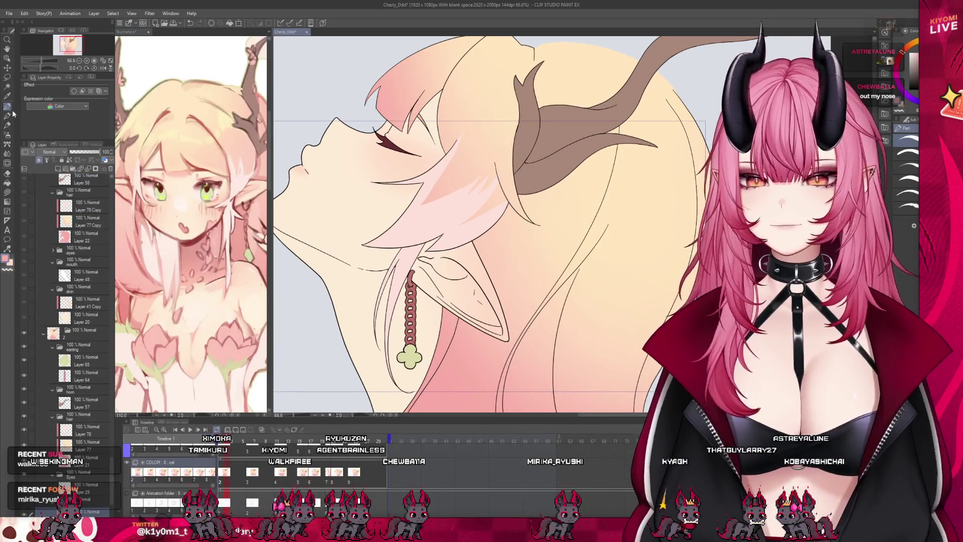
Step: Set the layer's border edge colour to pink
scroll(469, 174, "down", 3)
scroll(470, 175, "up", 4)
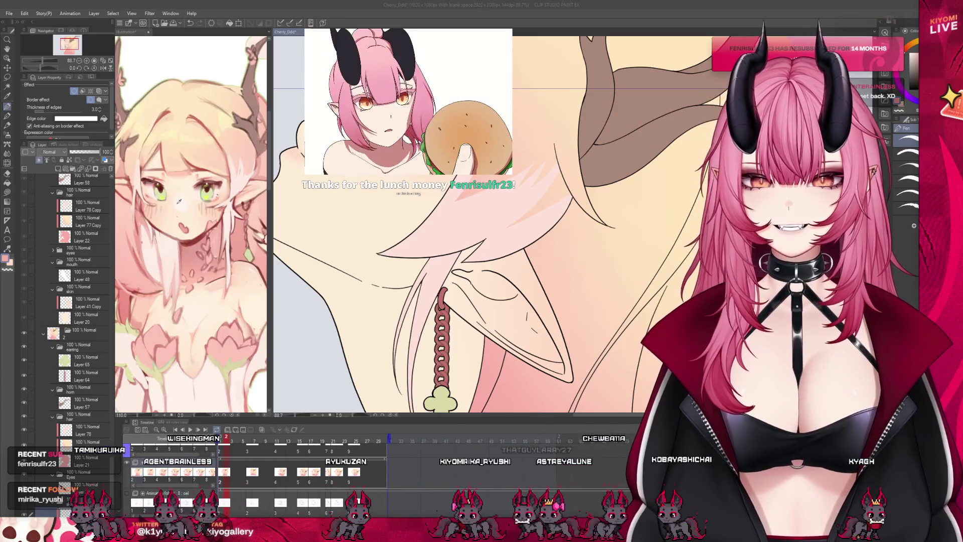
left_click(75, 118)
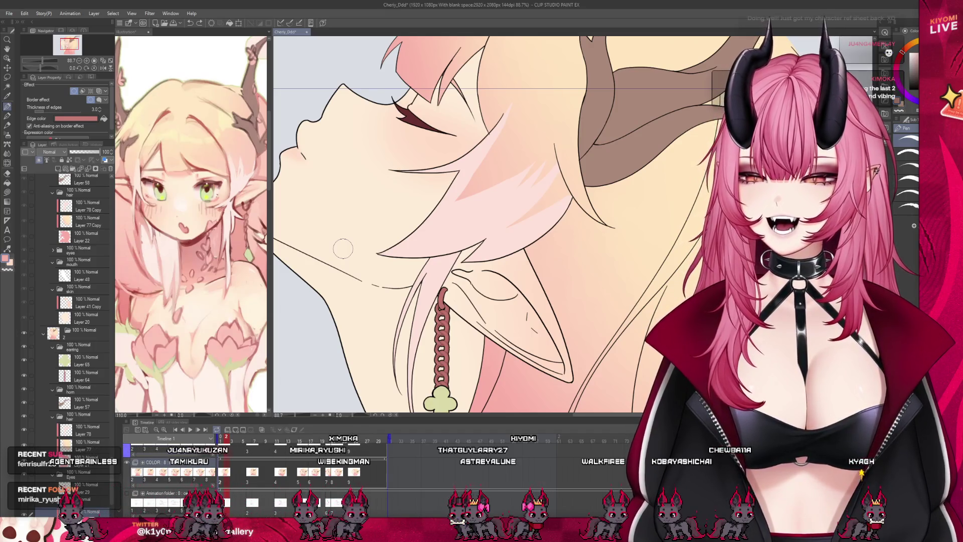
scroll(343, 249, "down", 3)
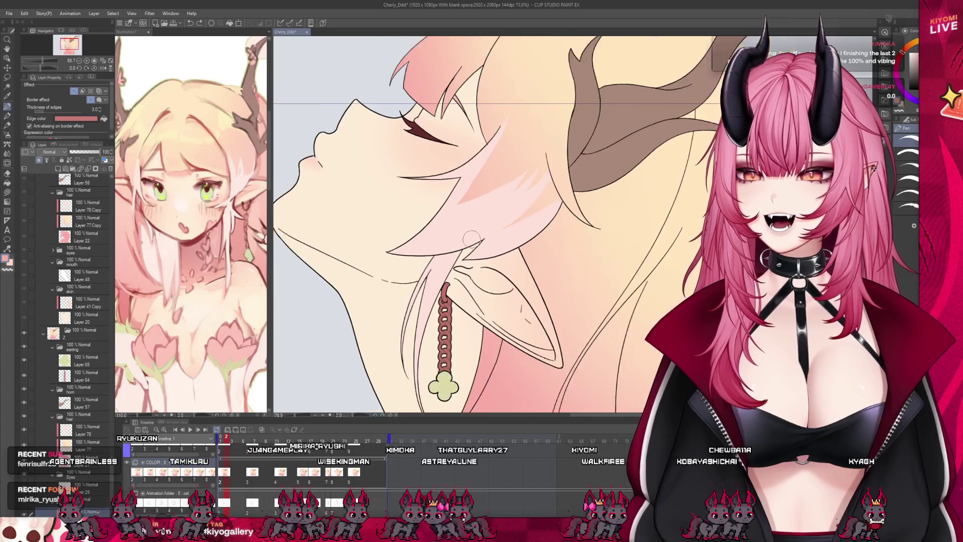
scroll(379, 233, "up", 5)
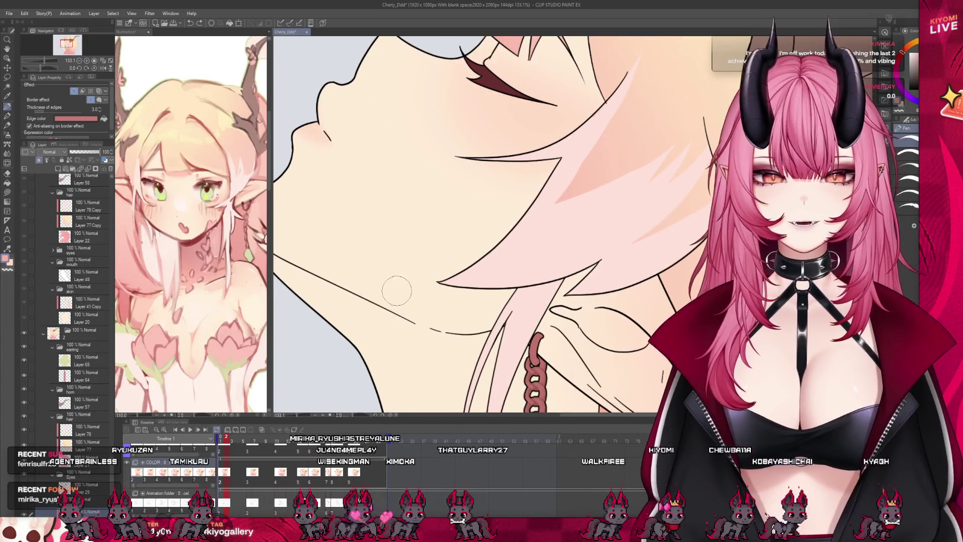
Step: Paint a pink heart-shaped marking on the throat just below the chin
left_click_drag(389, 258, 404, 316)
key("ctrl+z")
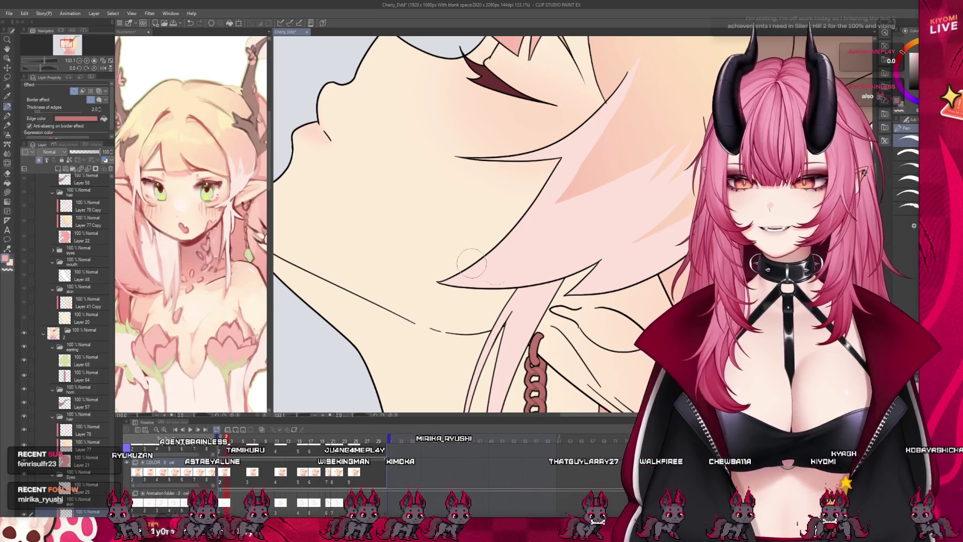
left_click_drag(390, 269, 401, 315)
key("ctrl+z")
key("ctrl+z")
mouse_move(409, 274)
left_mouse_down()
mouse_move(374, 300)
mouse_move(412, 279)
mouse_move(454, 319)
mouse_move(402, 312)
left_mouse_up()
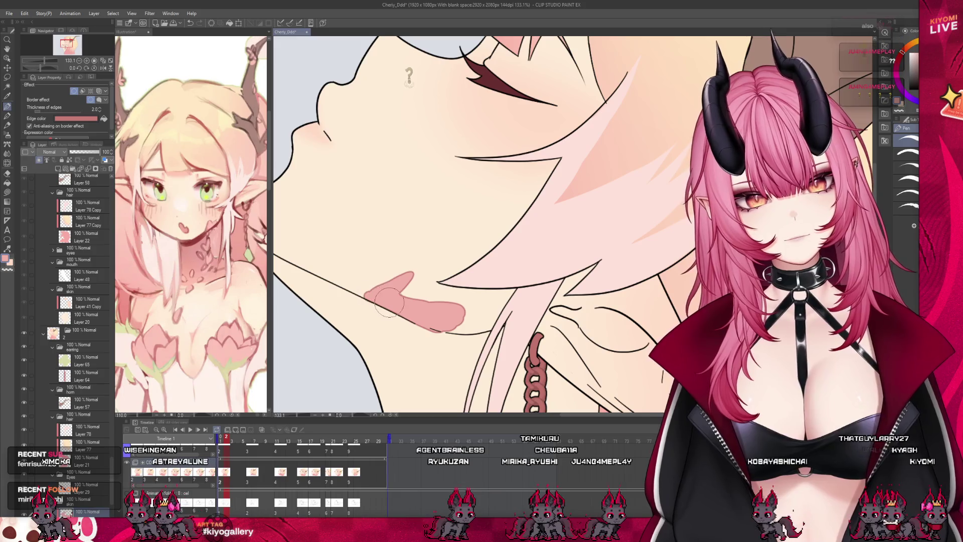
mouse_move(362, 295)
left_mouse_down()
mouse_move(409, 277)
mouse_move(408, 295)
left_mouse_up()
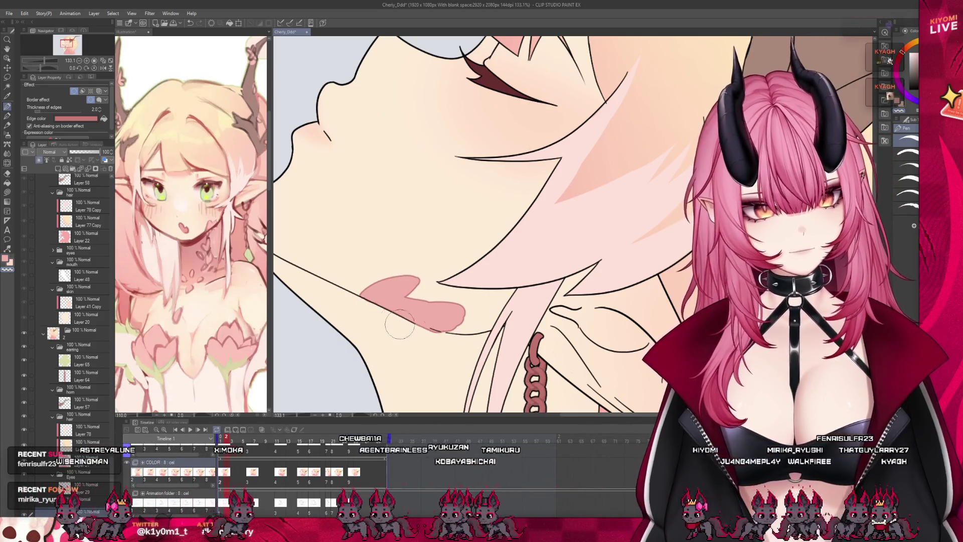
left_click_drag(476, 317, 436, 328)
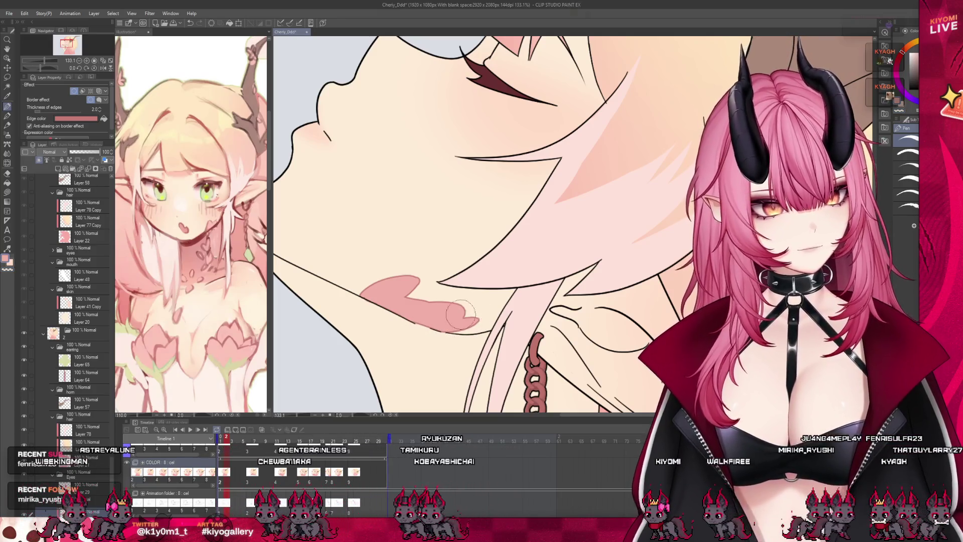
scroll(341, 144, "down", 3)
scroll(341, 144, "down", 3)
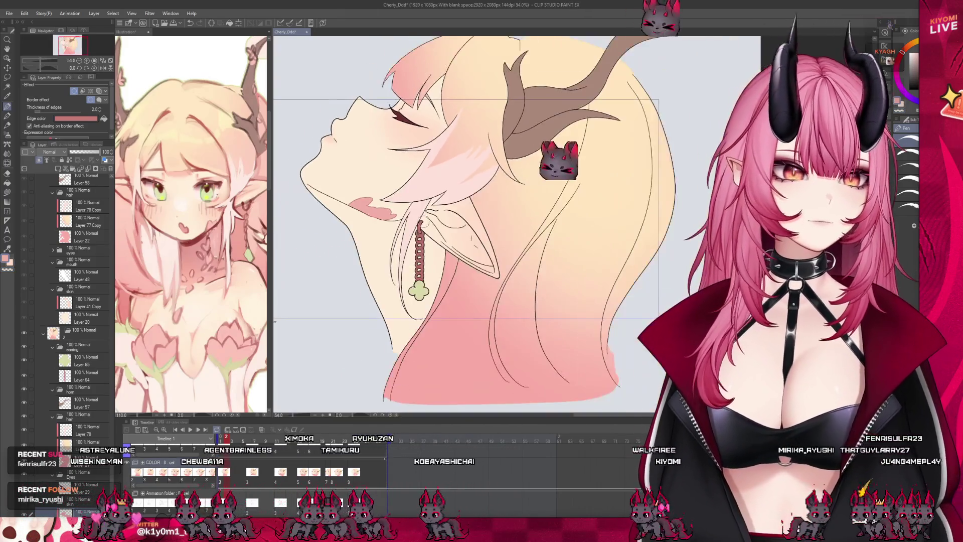
Step: Extend the throat marking's left end and add three more pink marks down the neck
scroll(599, 145, "up", 2)
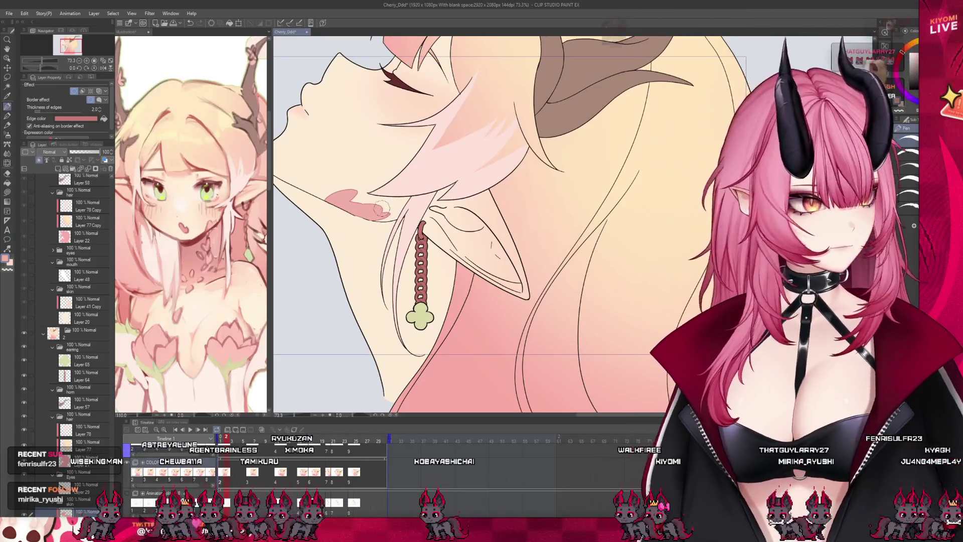
left_click_drag(325, 203, 365, 214)
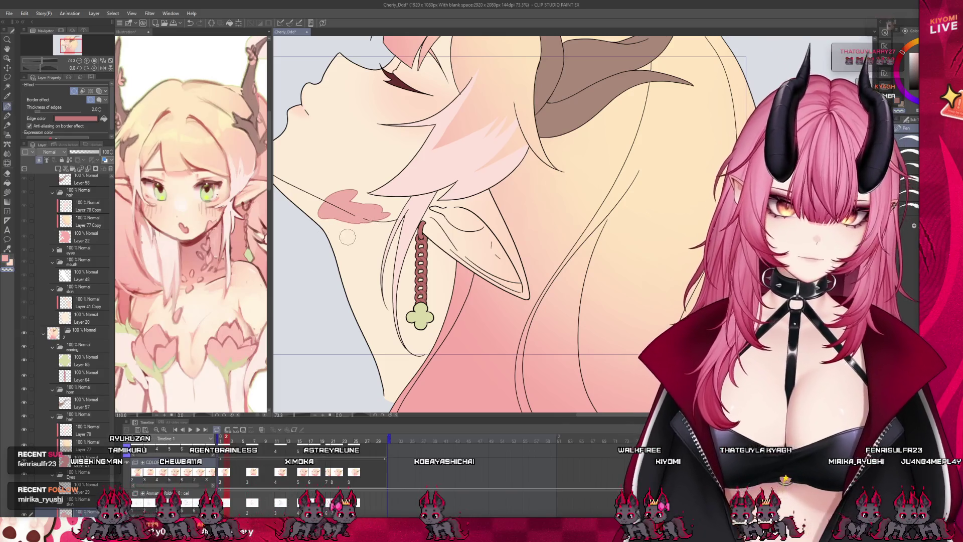
mouse_move(352, 245)
left_mouse_down()
mouse_move(376, 271)
mouse_move(371, 251)
left_mouse_up()
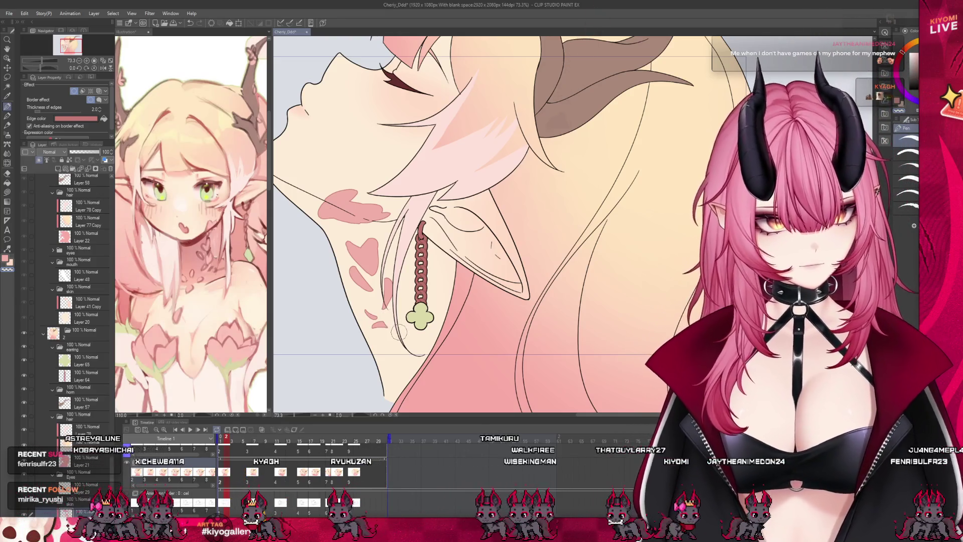
left_click_drag(367, 300, 374, 305)
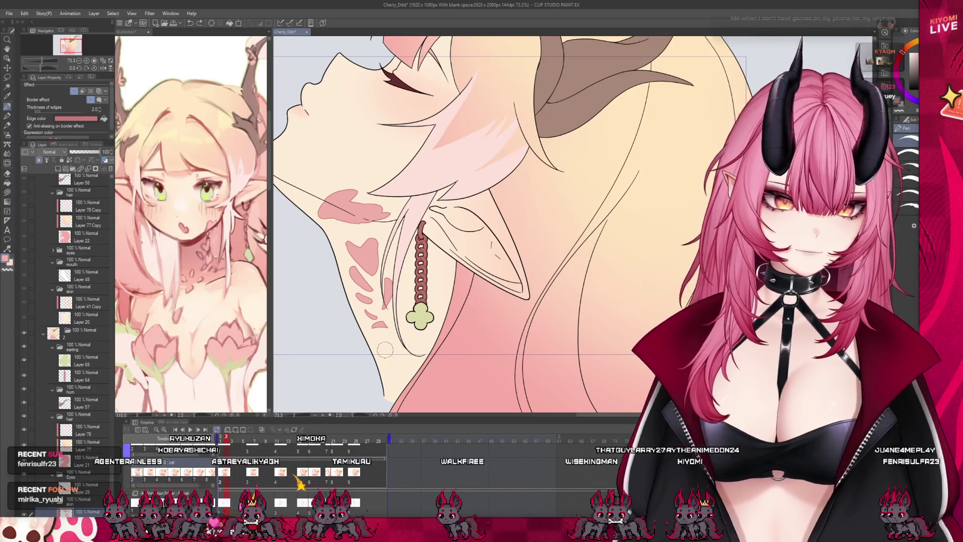
mouse_move(381, 370)
left_mouse_down()
mouse_move(386, 352)
mouse_move(383, 384)
left_mouse_up()
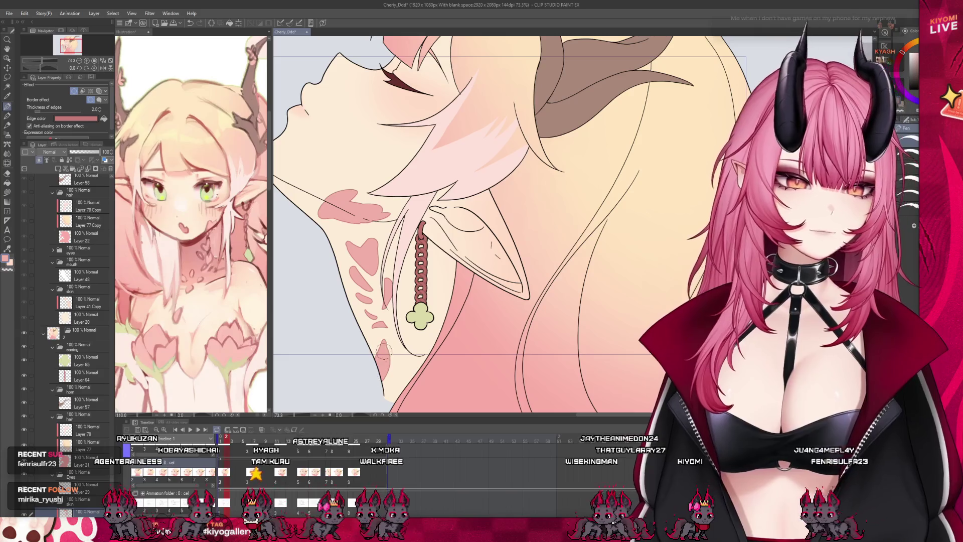
scroll(530, 296, "down", 6)
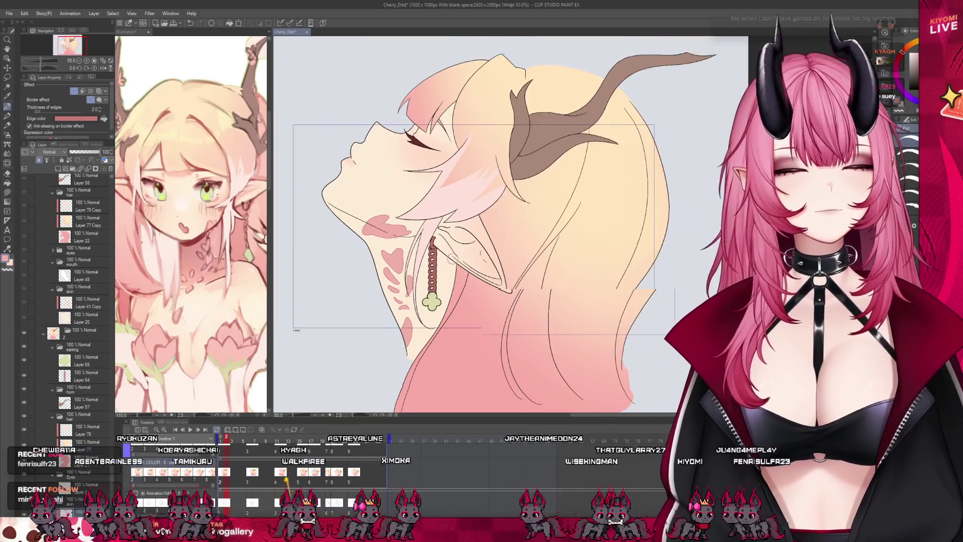
scroll(529, 296, "up", 4)
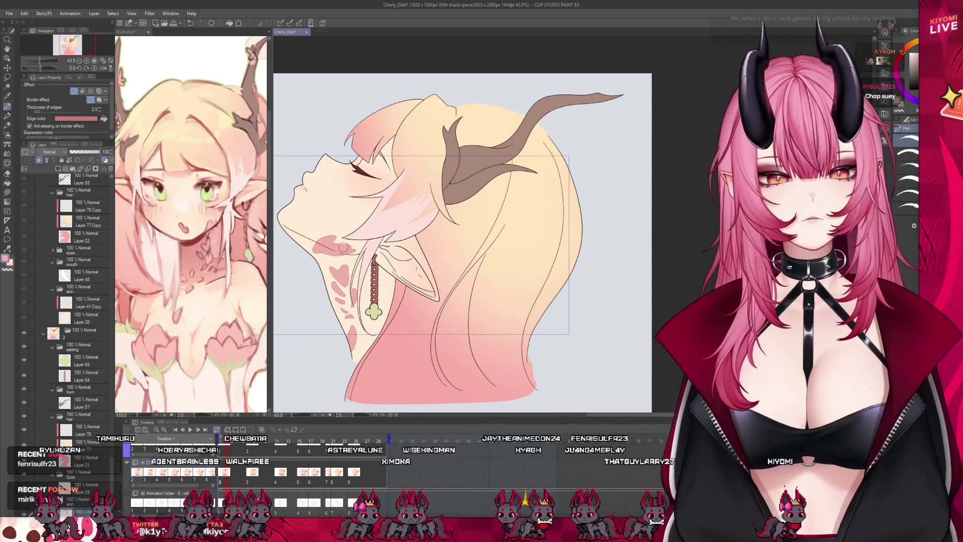
Step: Lasso the pink neck markings, skew them to follow the neck's curve, and deselect
scroll(343, 247, "up", 3)
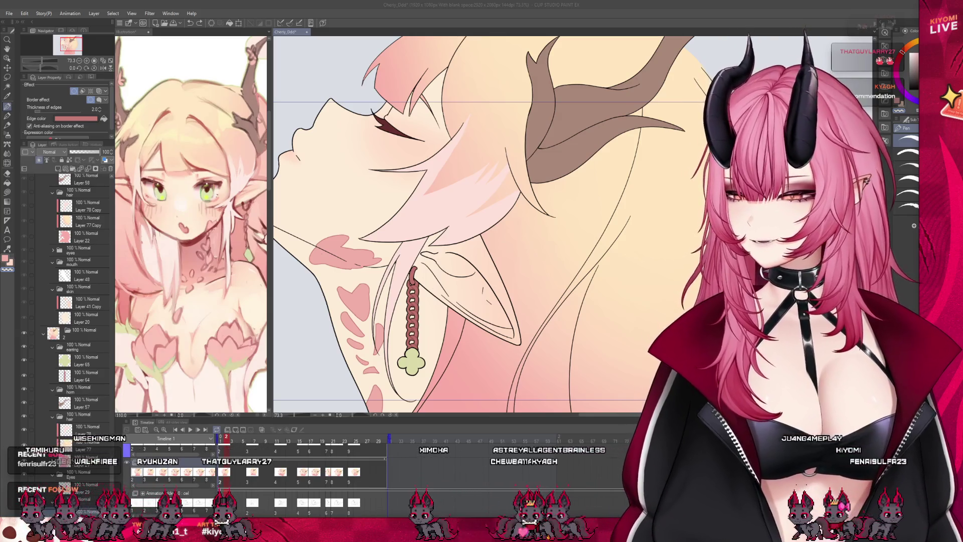
key("ctrl+minus")
key("ctrl+minus")
key("ctrl+minus")
key("ctrl+plus")
key("ctrl+plus")
key("ctrl+plus")
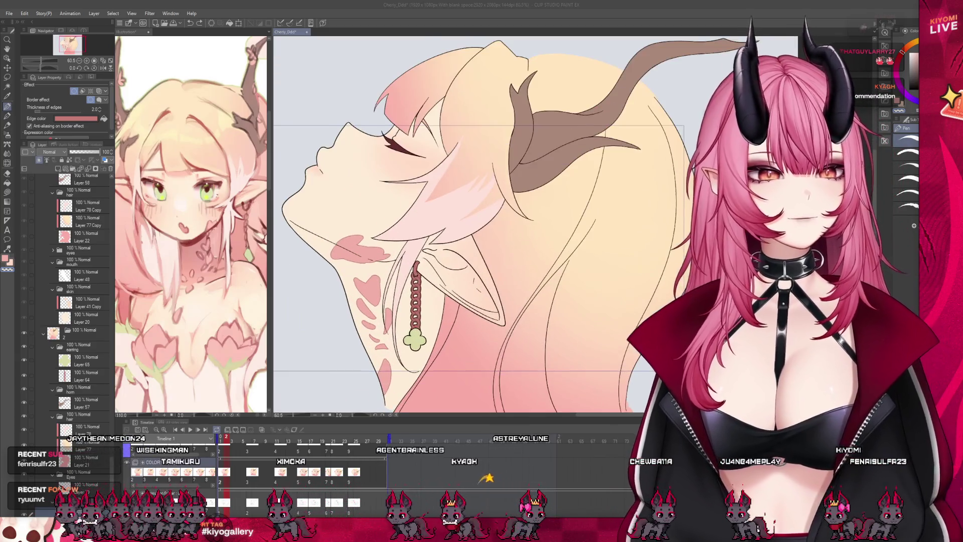
scroll(386, 312, "up", 1)
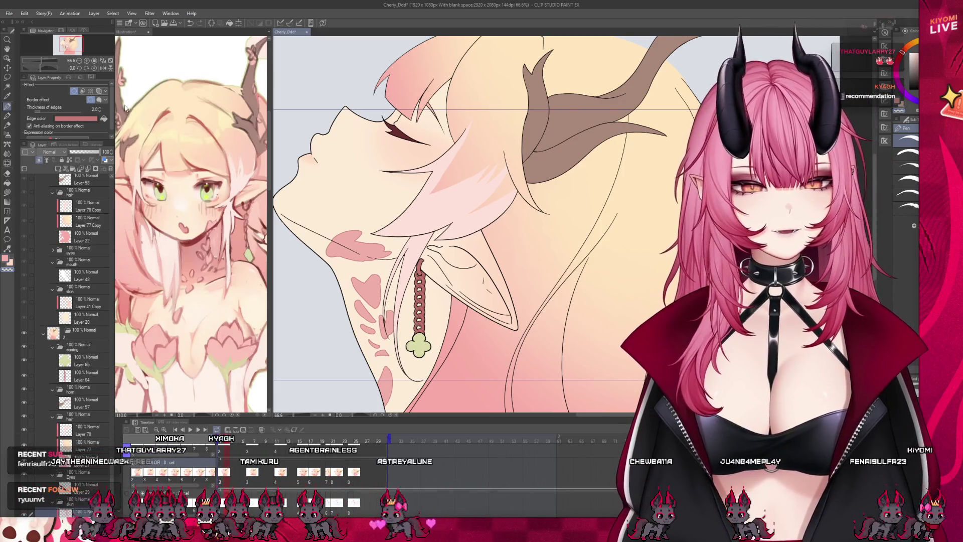
mouse_move(338, 274)
left_mouse_down()
mouse_move(352, 409)
mouse_move(430, 399)
left_mouse_up()
key("ctrl+t")
left_click_drag(416, 356, 454, 321)
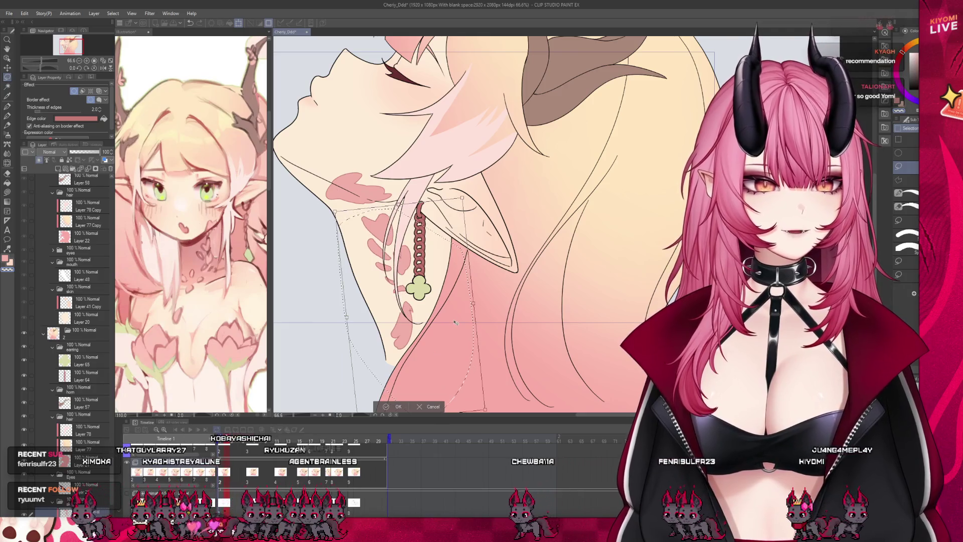
left_click(398, 407)
key("ctrl+d")
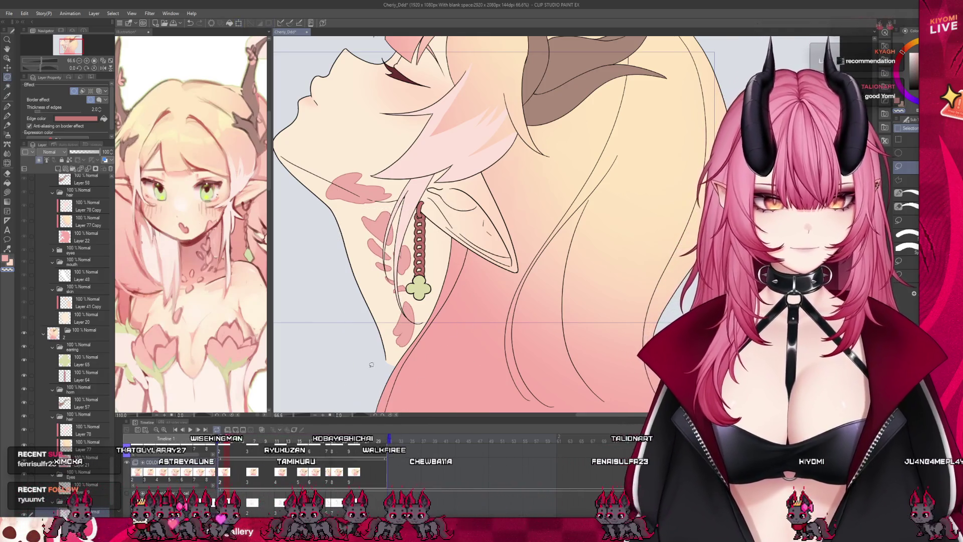
scroll(347, 269, "down", 3)
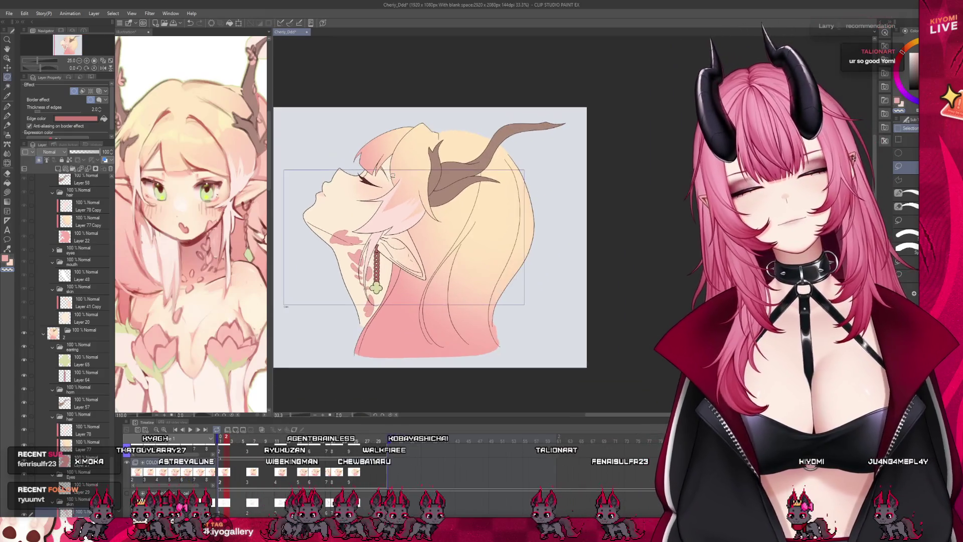
Step: With the Pen, paint extra pink petal shapes on the neck left of and beside the earring chain
scroll(362, 270, "up", 2)
scroll(362, 271, "up", 3)
left_click(8, 106)
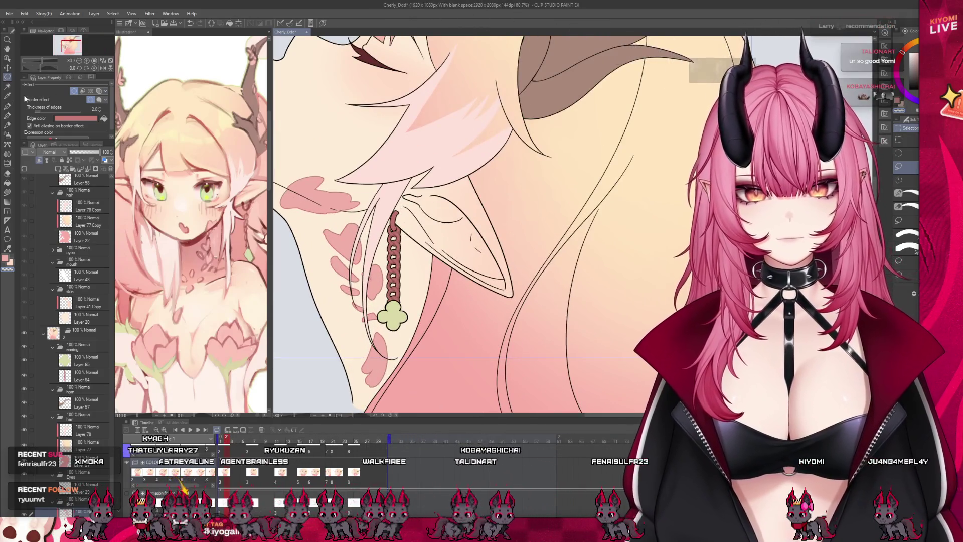
left_click_drag(331, 233, 354, 265)
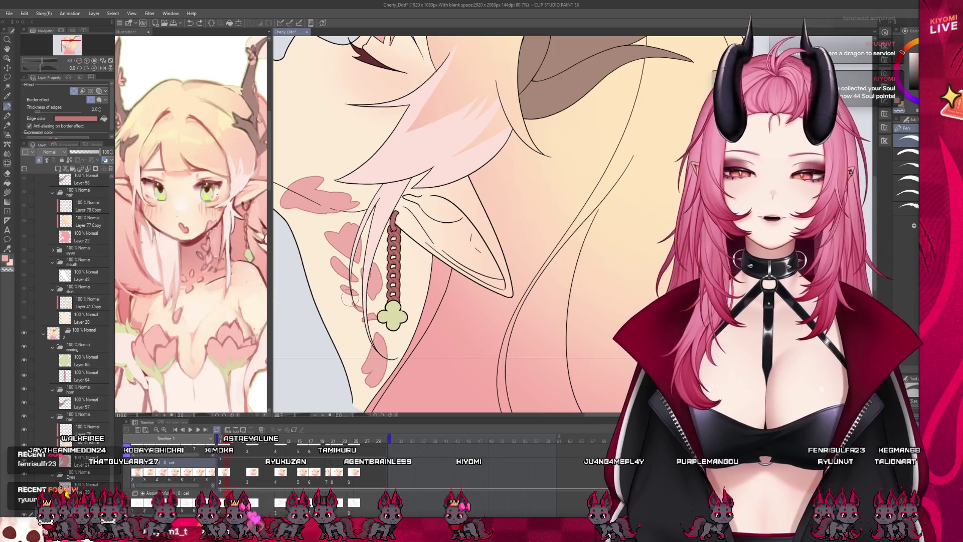
left_click_drag(371, 303, 347, 304)
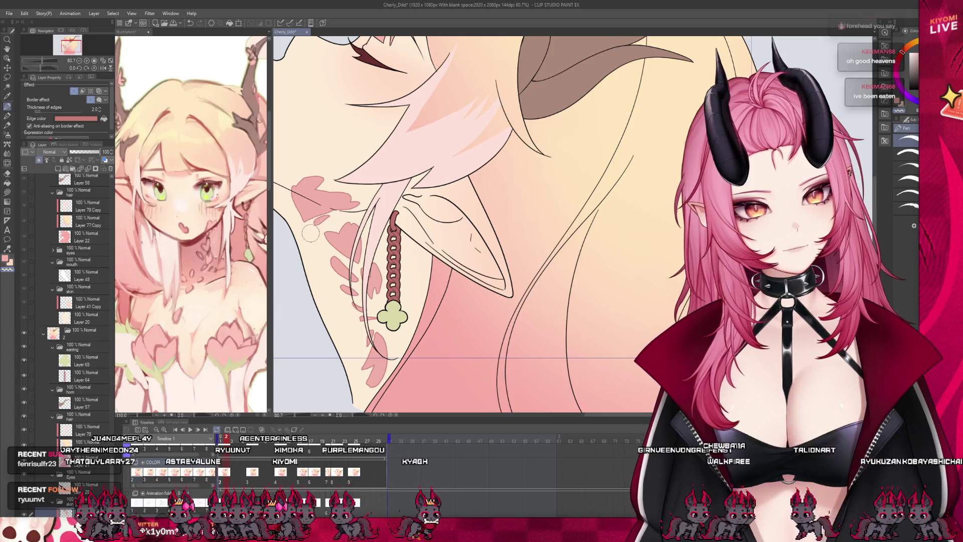
scroll(380, 204, "down", 1)
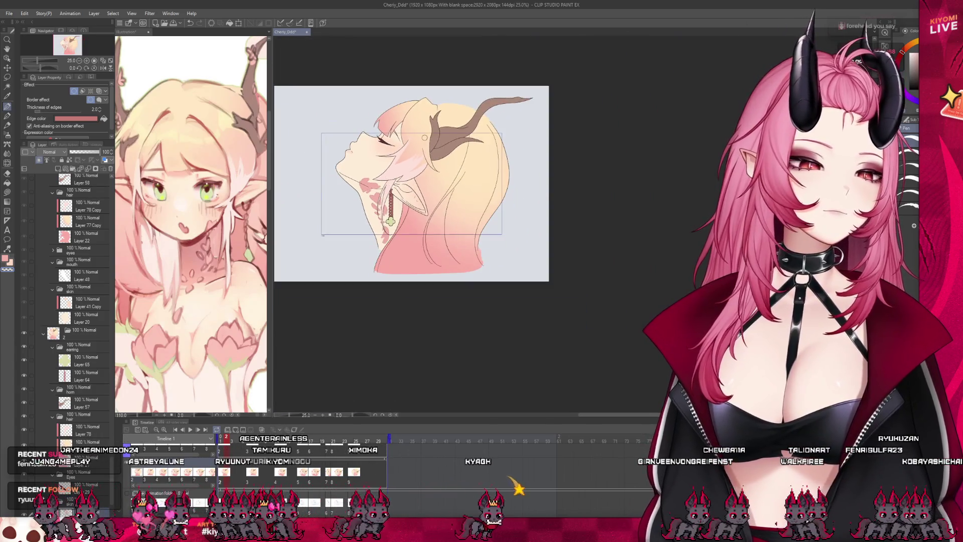
scroll(390, 176, "up", 3)
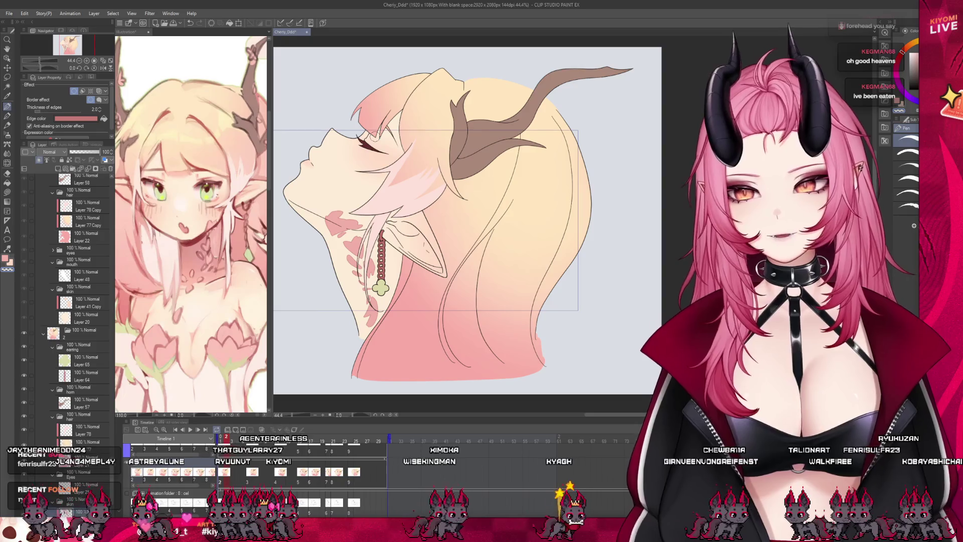
scroll(316, 245, "down", 5)
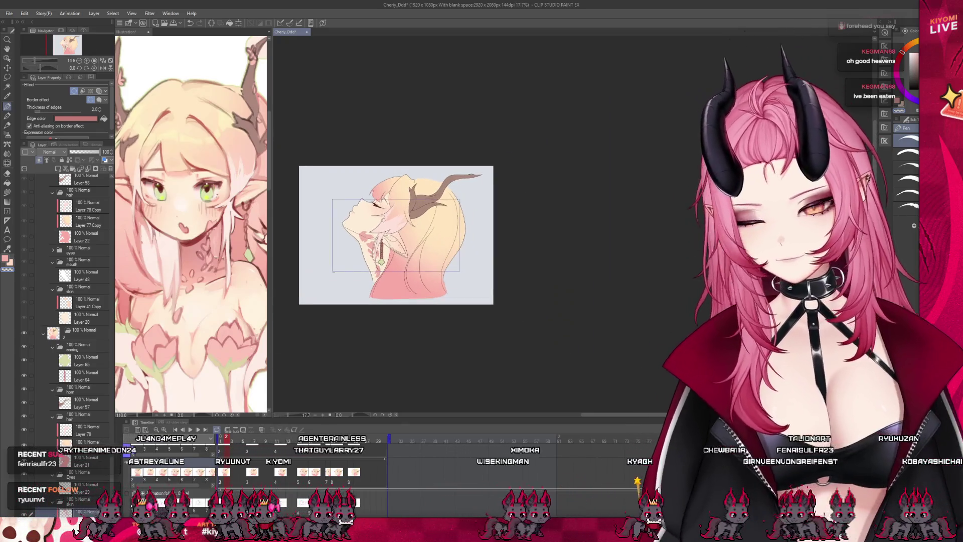
scroll(372, 219, "up", 2)
scroll(191, 226, "down", 3)
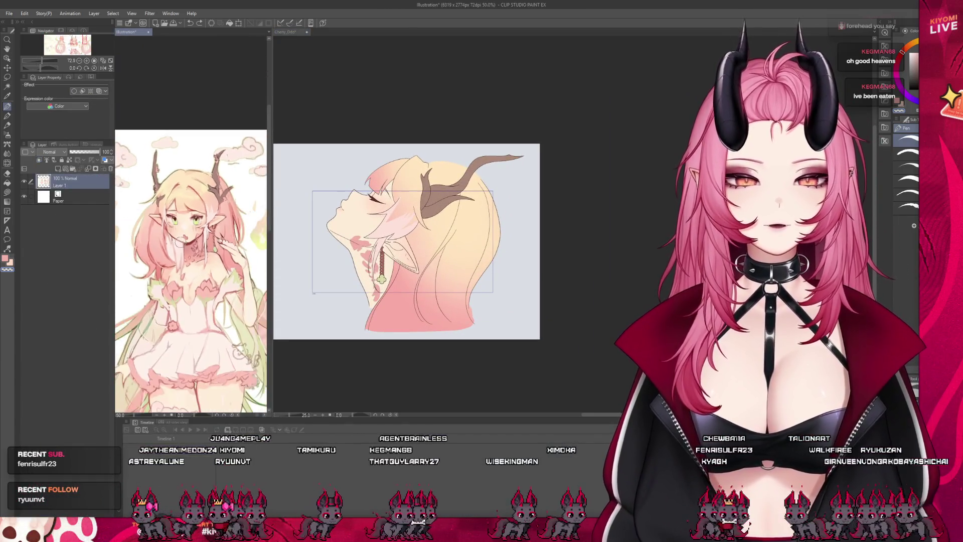
scroll(183, 271, "down", 5)
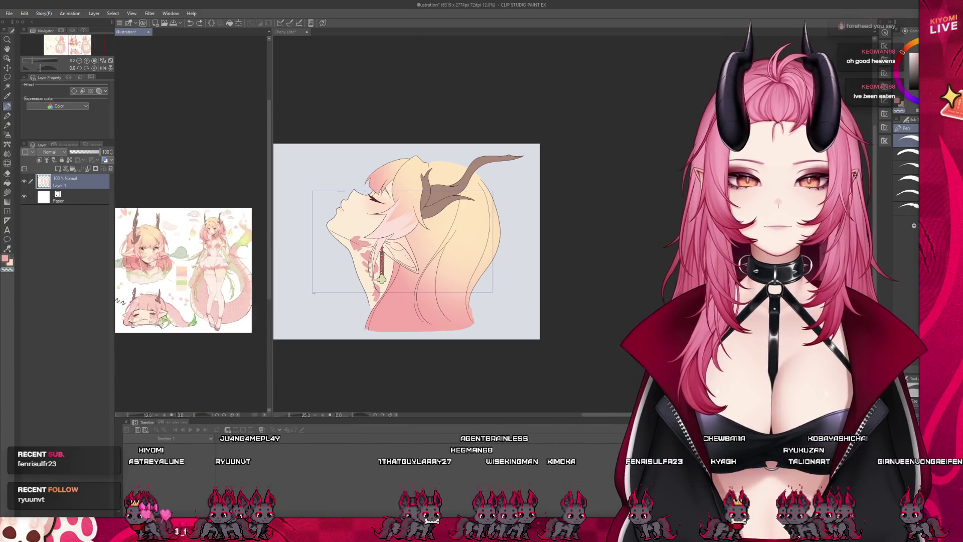
scroll(148, 259, "up", 4)
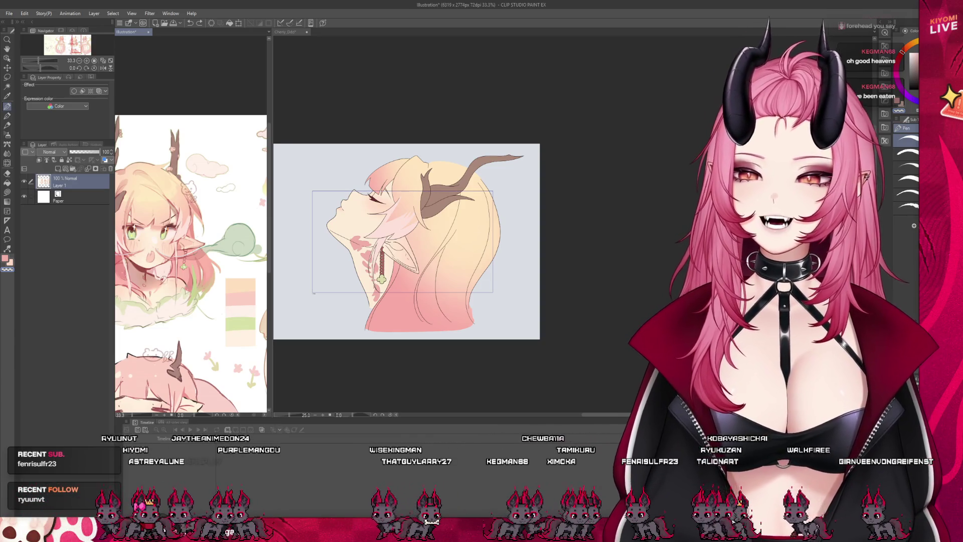
scroll(191, 263, "down", 6)
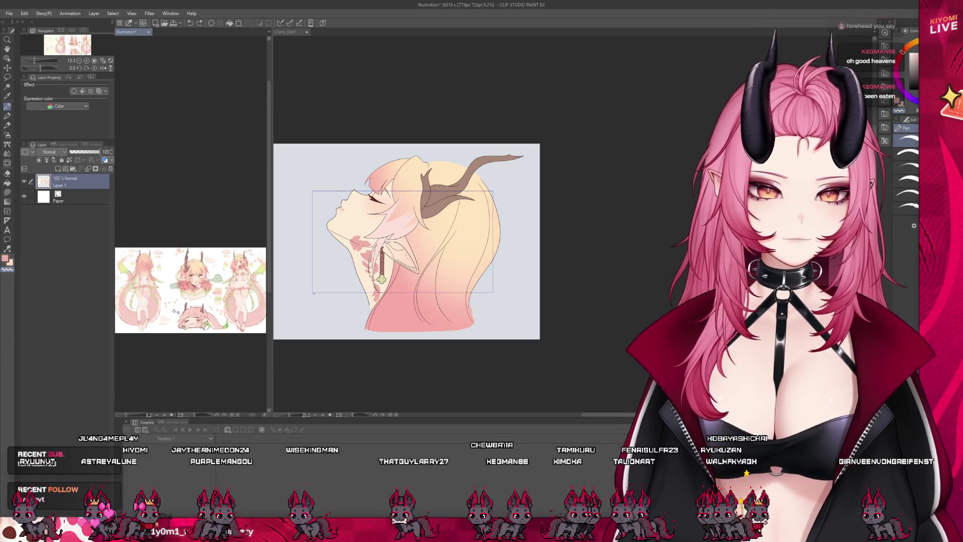
scroll(191, 290, "down", 2)
scroll(190, 290, "up", 8)
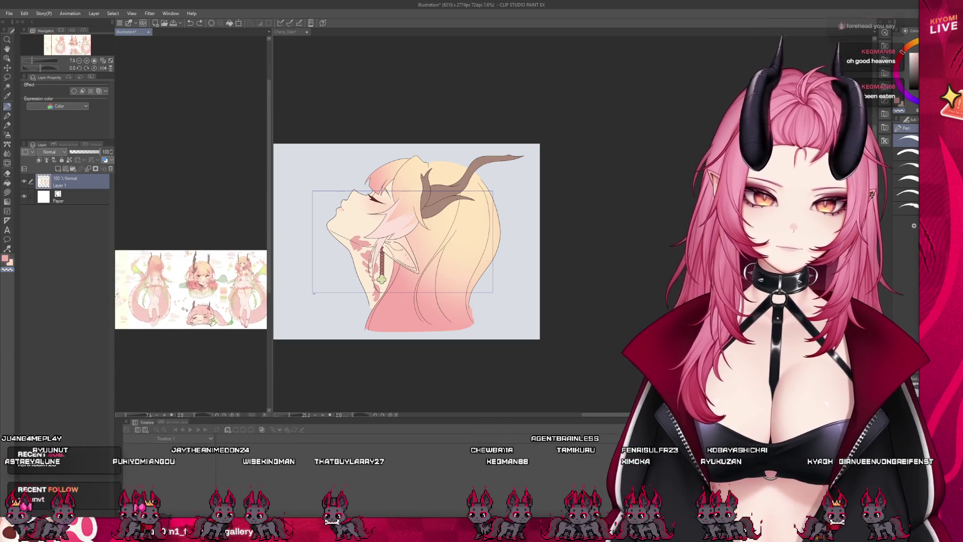
scroll(241, 264, "up", 5)
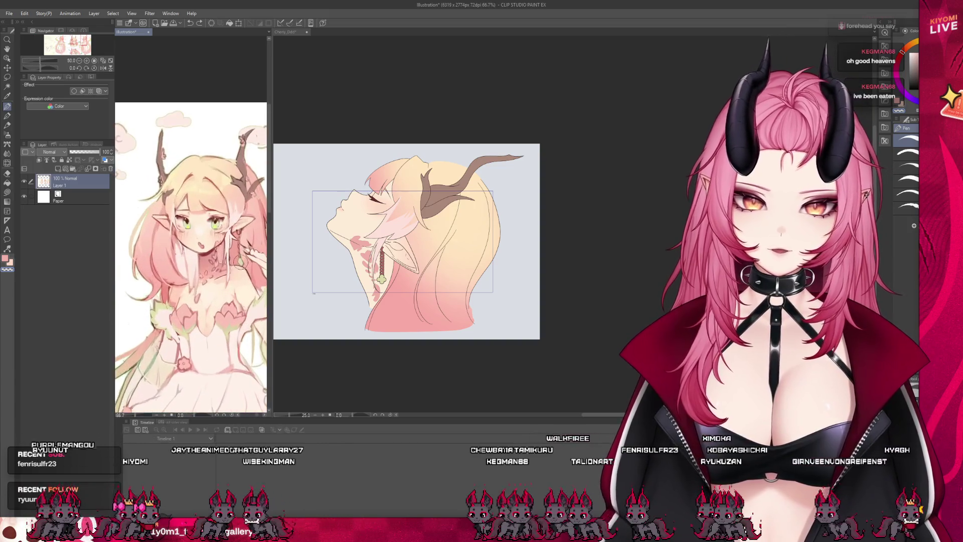
left_click(437, 276)
scroll(373, 241, "up", 3)
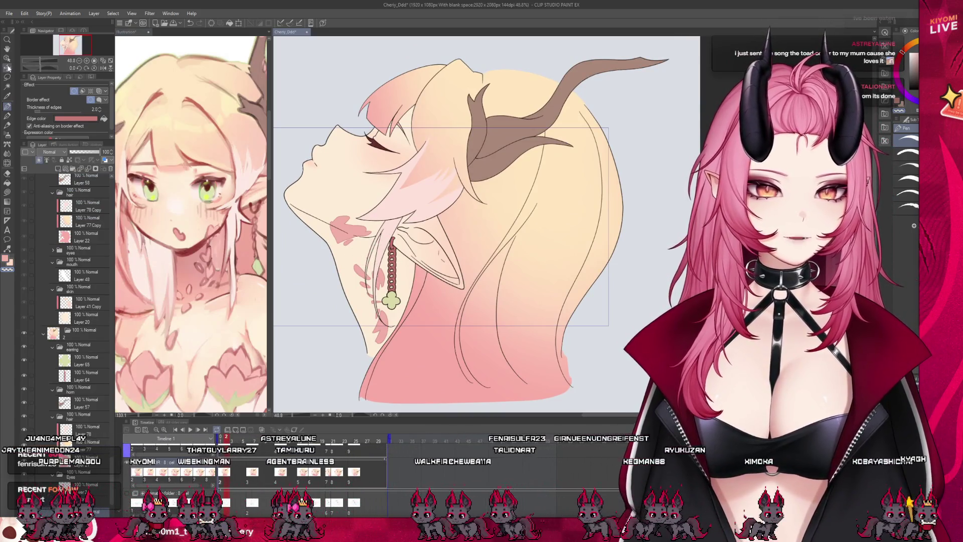
left_click(7, 76)
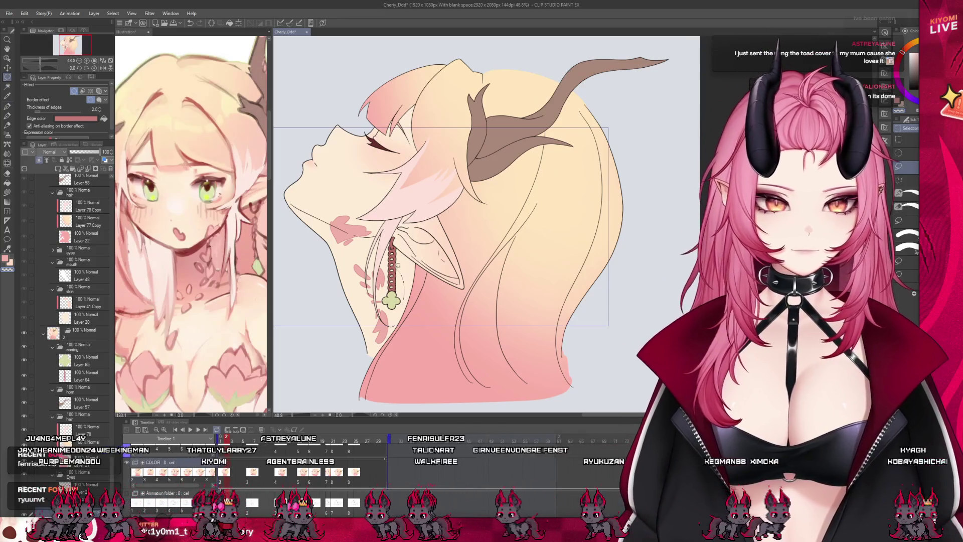
Step: Lasso the lower neck and earring chain, rotate the selection, and commit it with OK
mouse_move(400, 267)
left_mouse_down()
mouse_move(415, 308)
mouse_move(489, 325)
mouse_move(422, 332)
left_mouse_up()
left_click(408, 391)
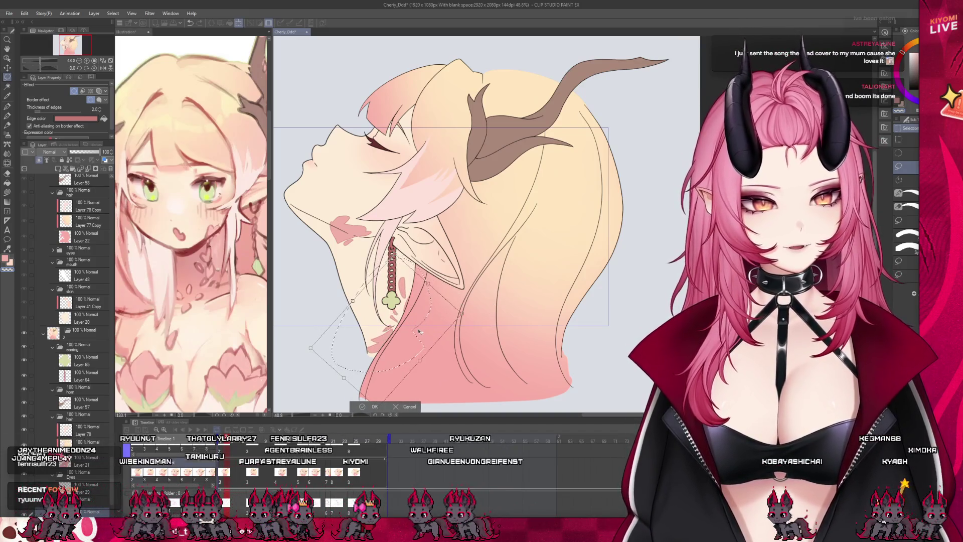
left_click(372, 406)
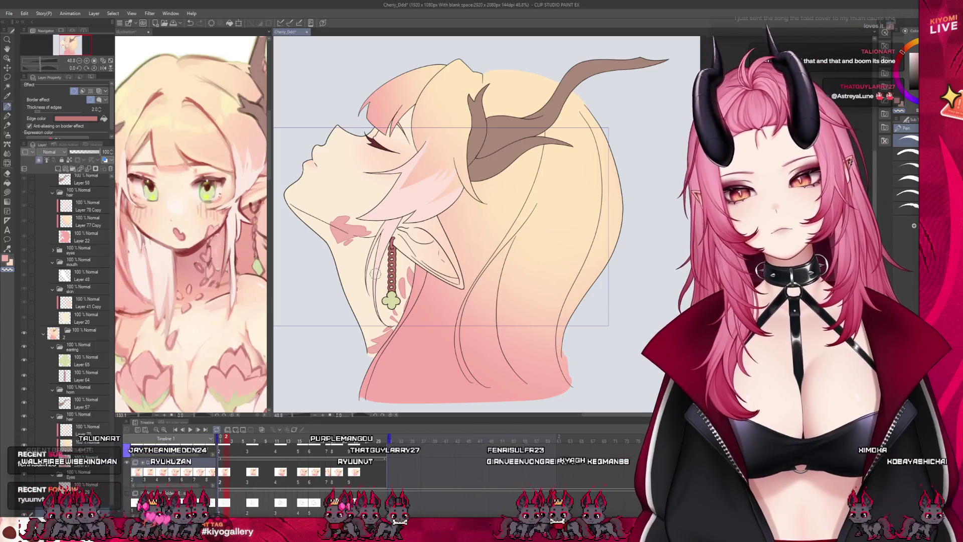
scroll(376, 228, "down", 3)
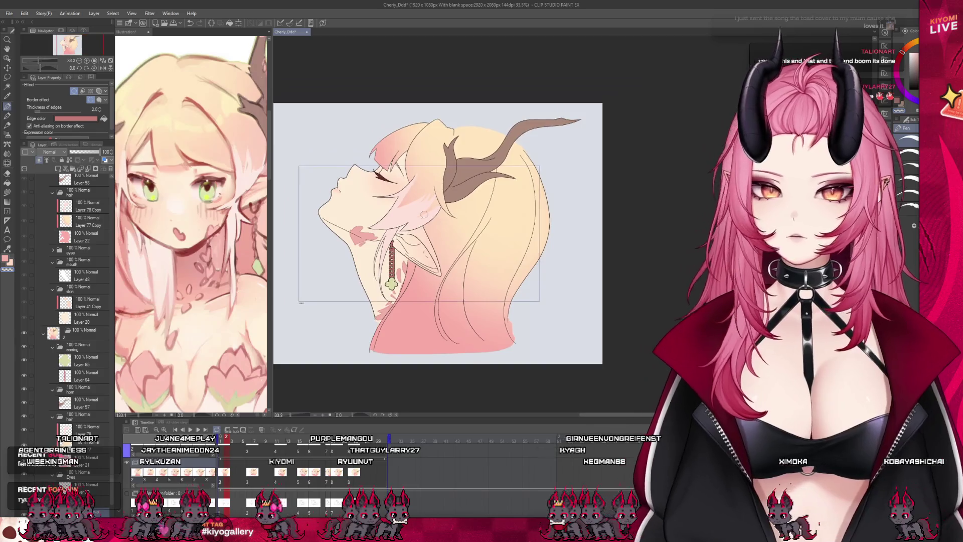
Step: Drag the split-view divider to collapse the reference pane so the canvas widens
scroll(371, 223, "up", 4)
scroll(369, 219, "down", 1)
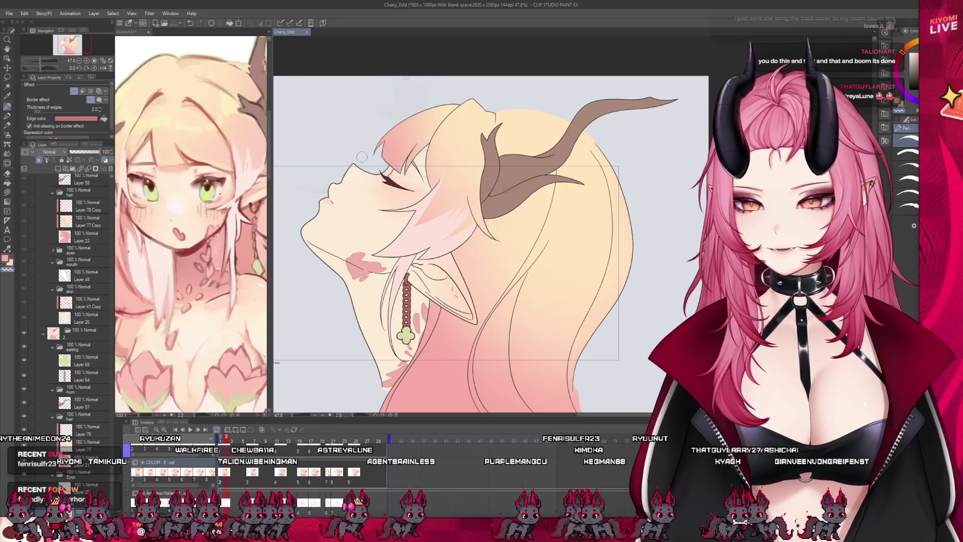
left_click_drag(270, 221, 131, 221)
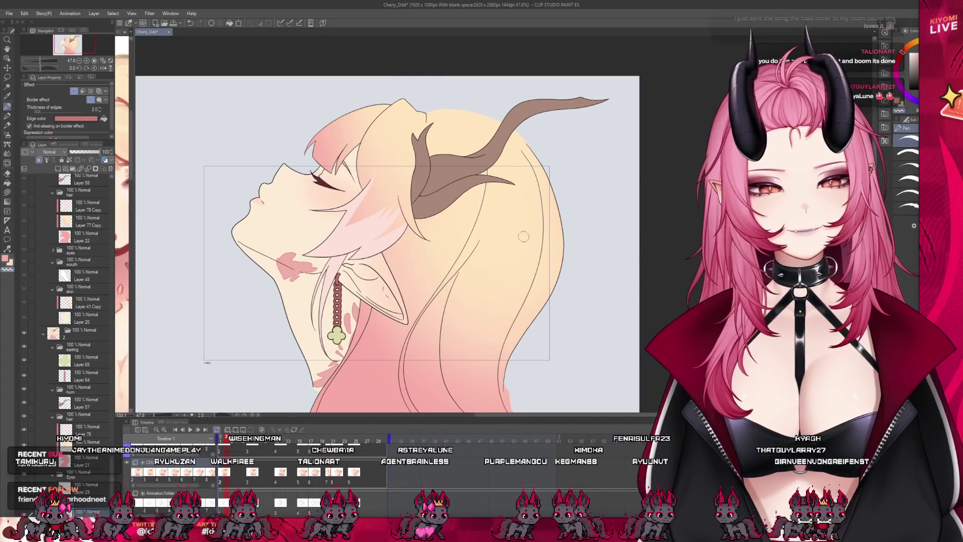
scroll(524, 182, "up", 3)
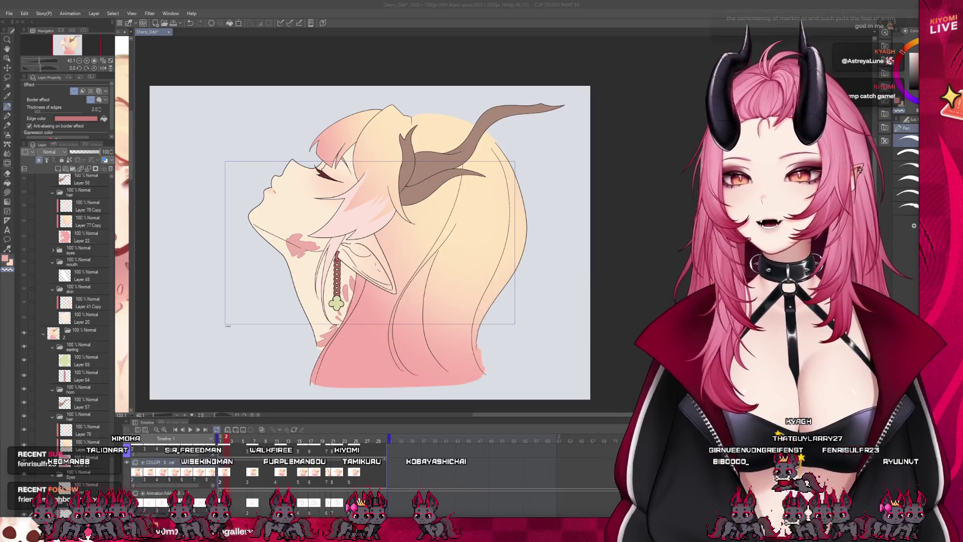
scroll(238, 142, "down", 1)
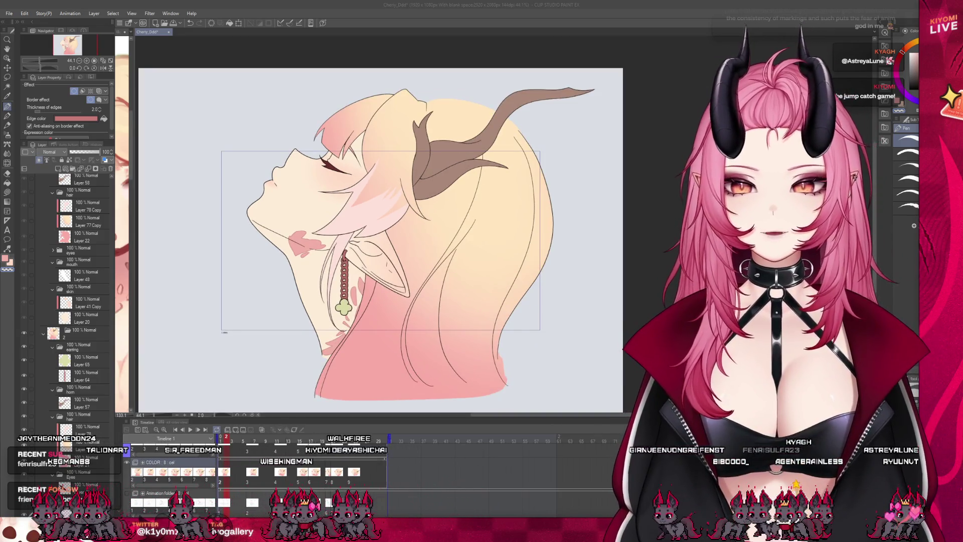
scroll(295, 266, "up", 1)
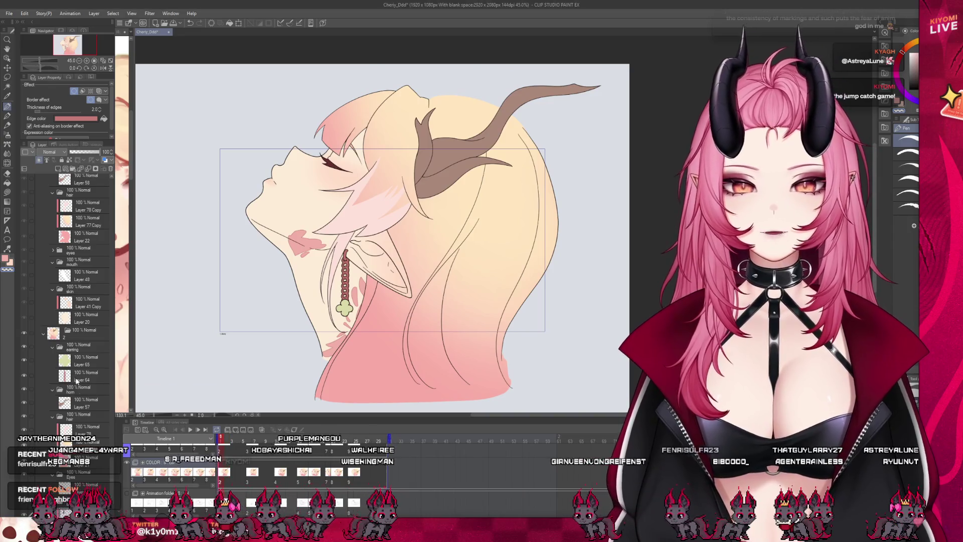
Step: Add Layer 83, pick Liquify, go to frame 7 and set Layer 83 Copy opacity to 26%
key("ctrl+shift+n")
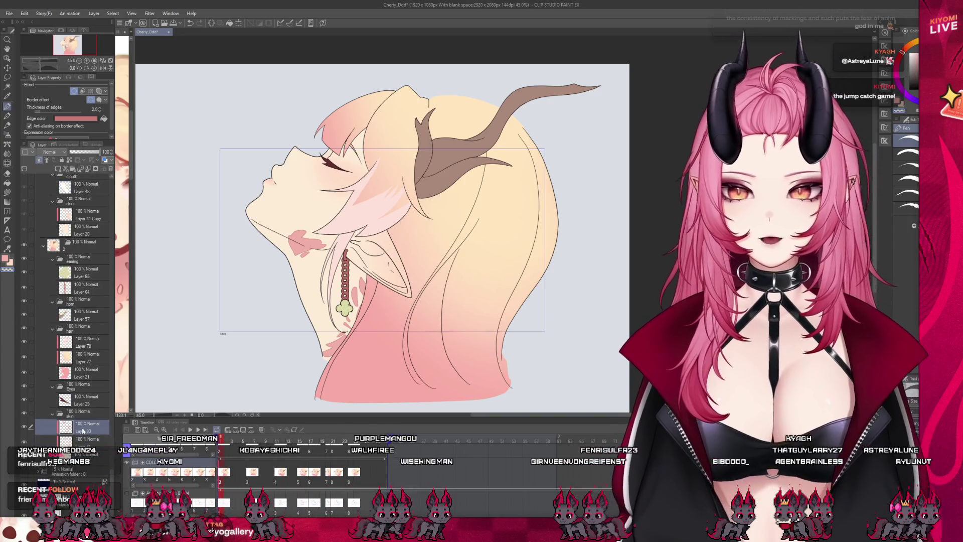
scroll(80, 429, "up", 5)
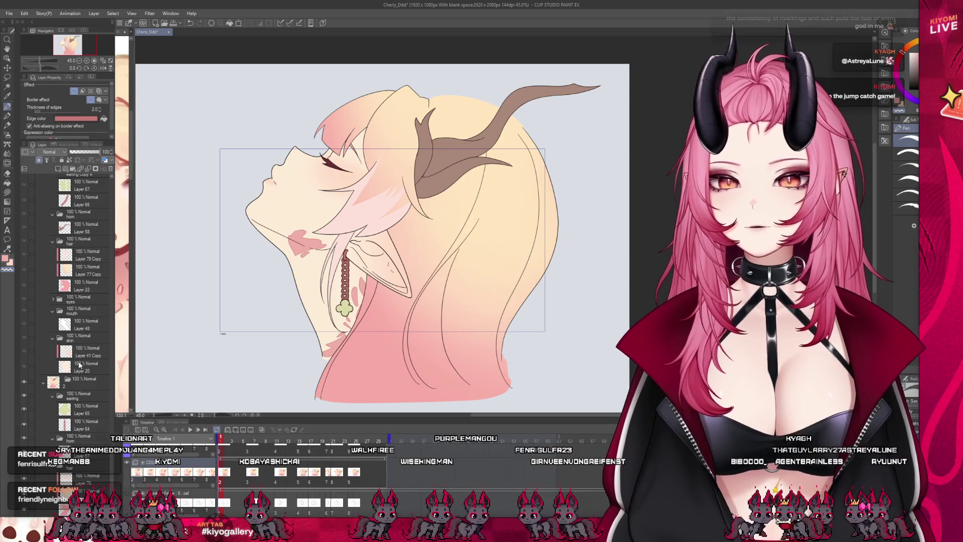
scroll(356, 222, "up", 2)
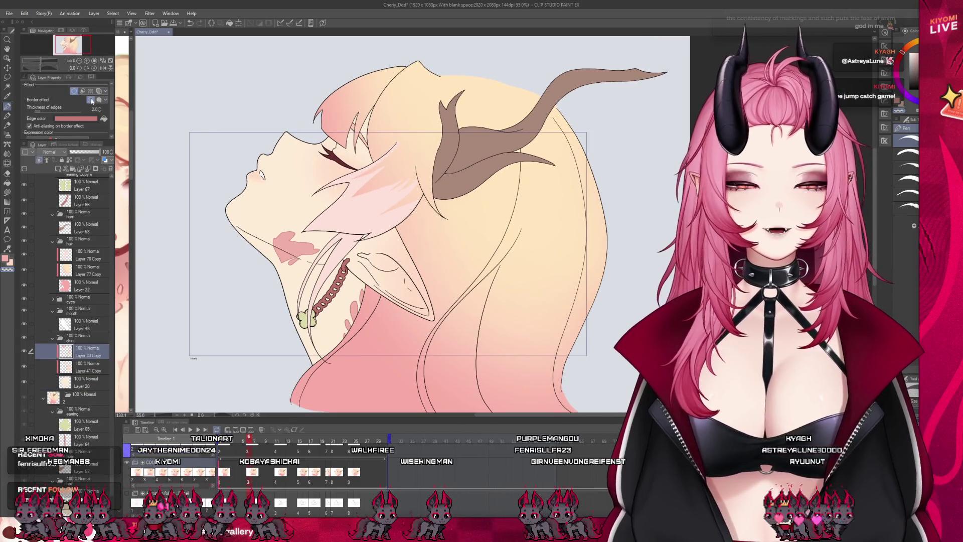
left_click(8, 163)
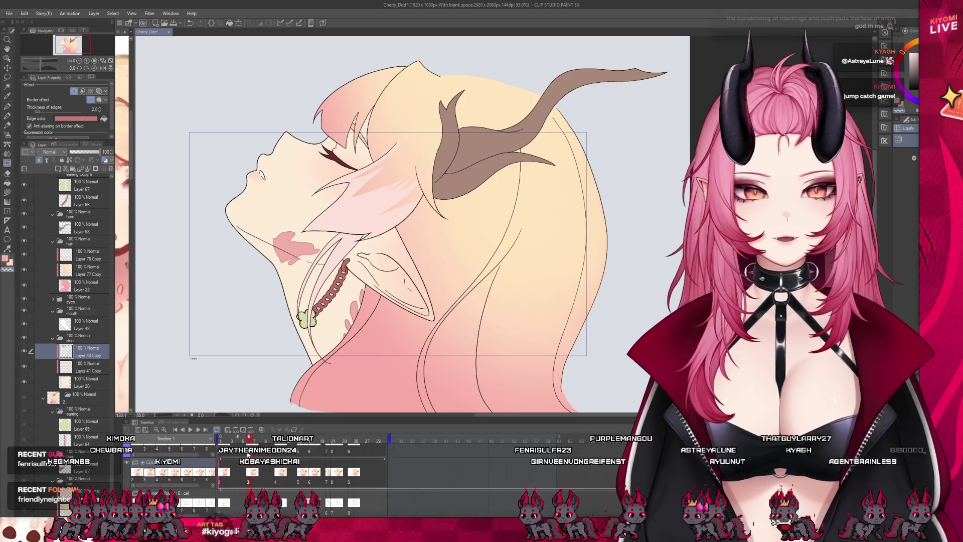
left_click(254, 440)
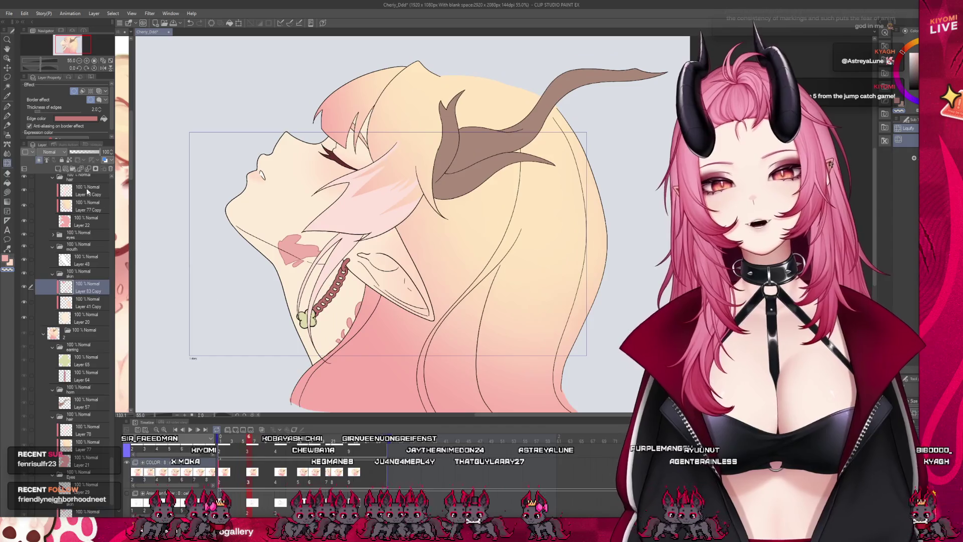
left_click(77, 152)
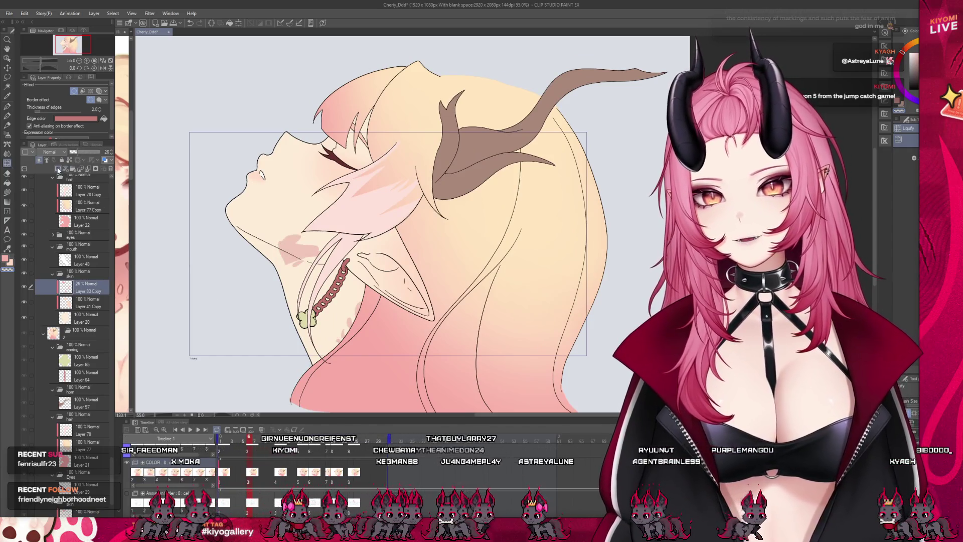
Step: On a new Layer 84 with the border effect on, paint a pink white-bordered neck marking
left_click(58, 169)
left_click(73, 92)
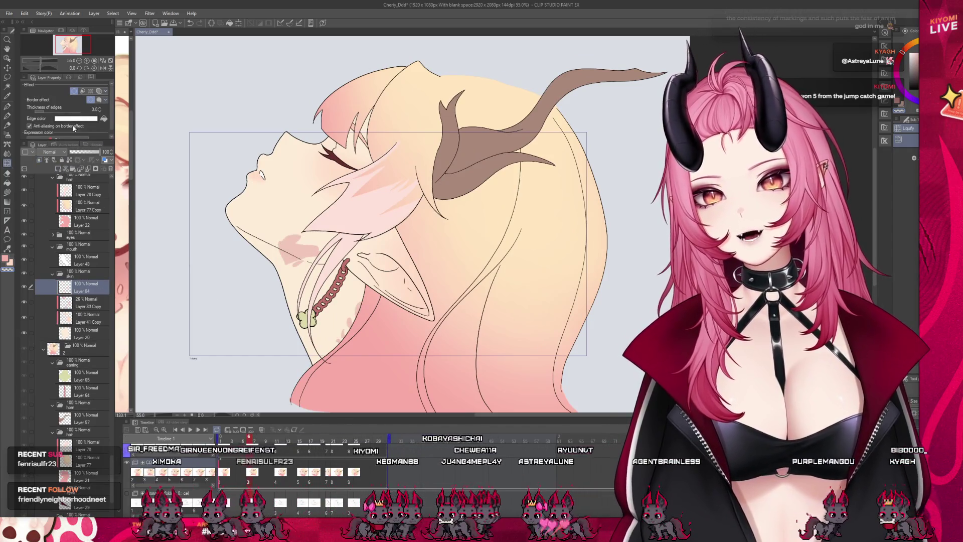
scroll(285, 258, "up", 5)
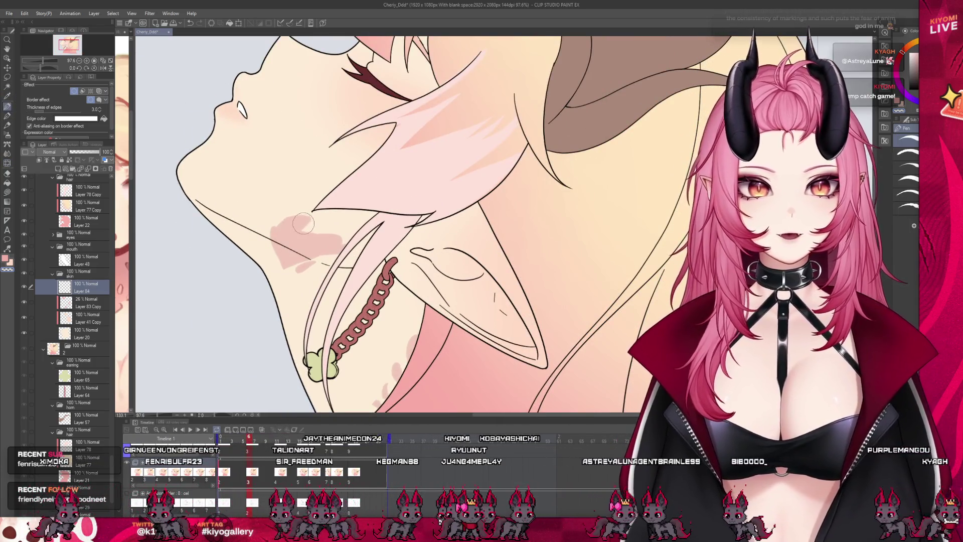
left_click_drag(284, 250, 306, 247)
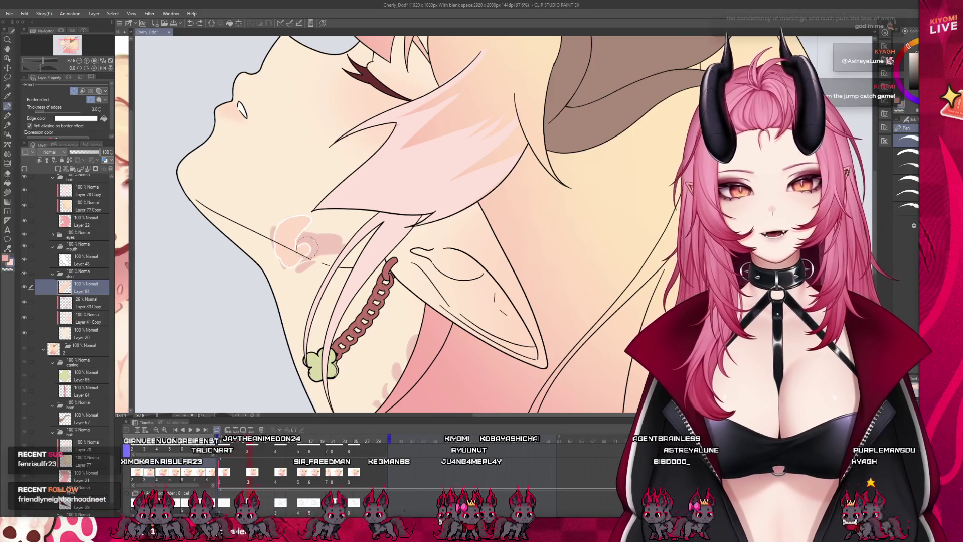
scroll(313, 236, "down", 2)
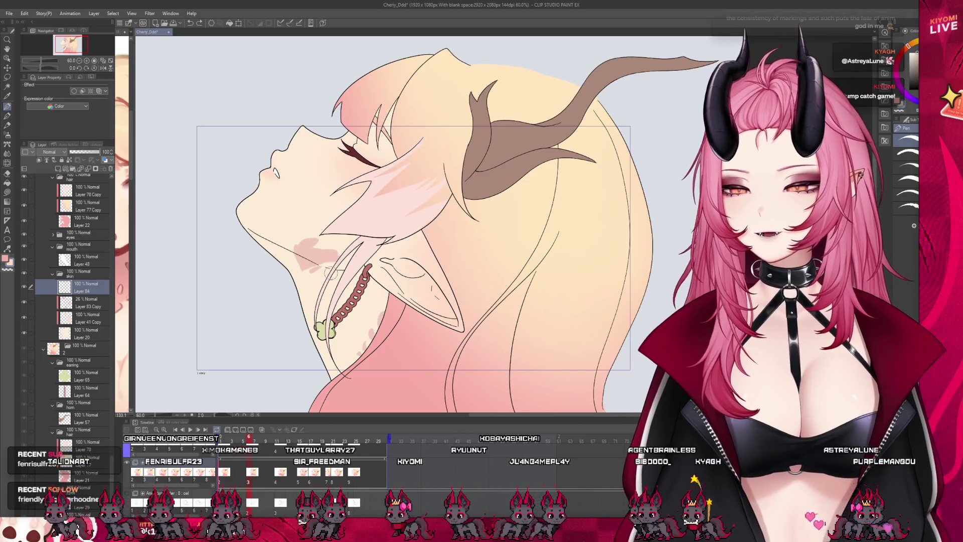
Step: Merge Layer 84 down into Layer 83 Copy with Ctrl+E, then Redo the blush change
key("ctrl+e")
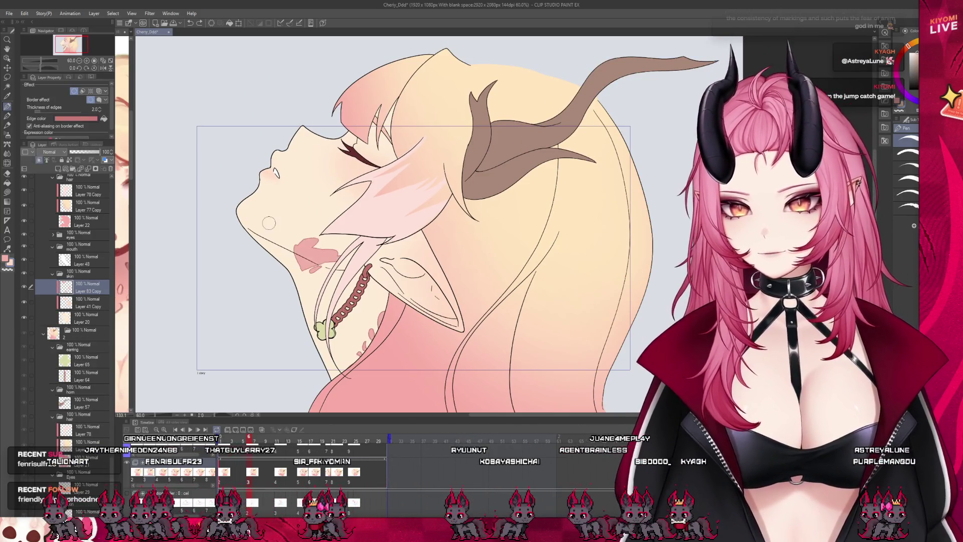
left_click(199, 25)
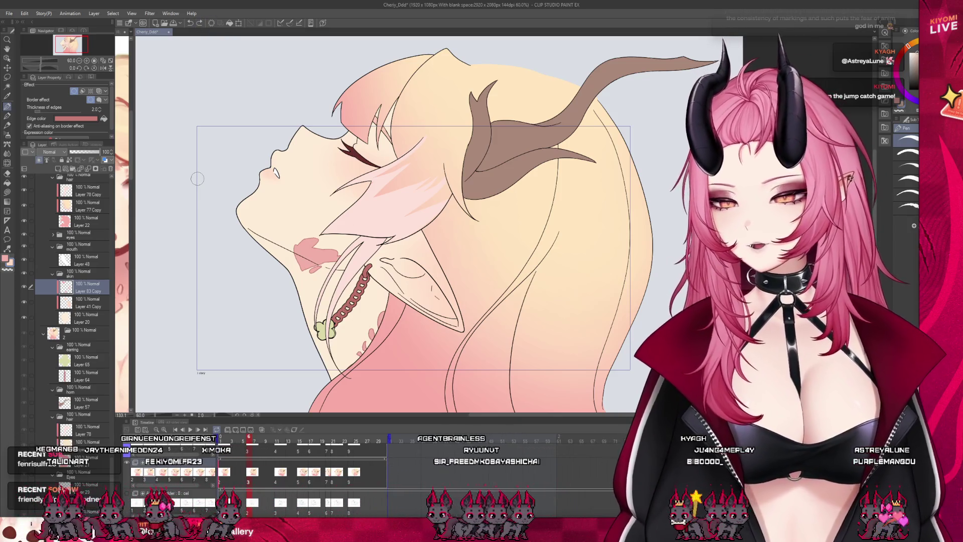
scroll(286, 286, "down", 1)
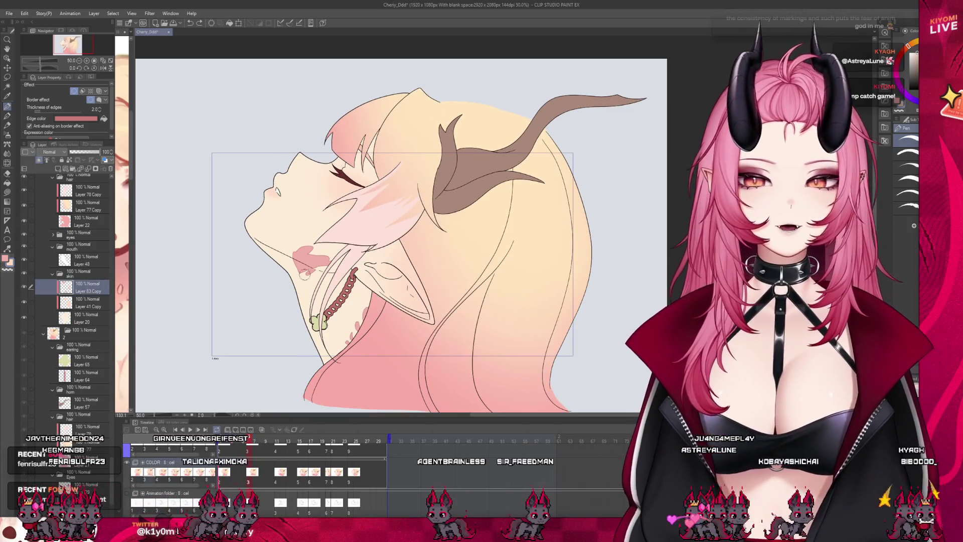
scroll(323, 288, "up", 1)
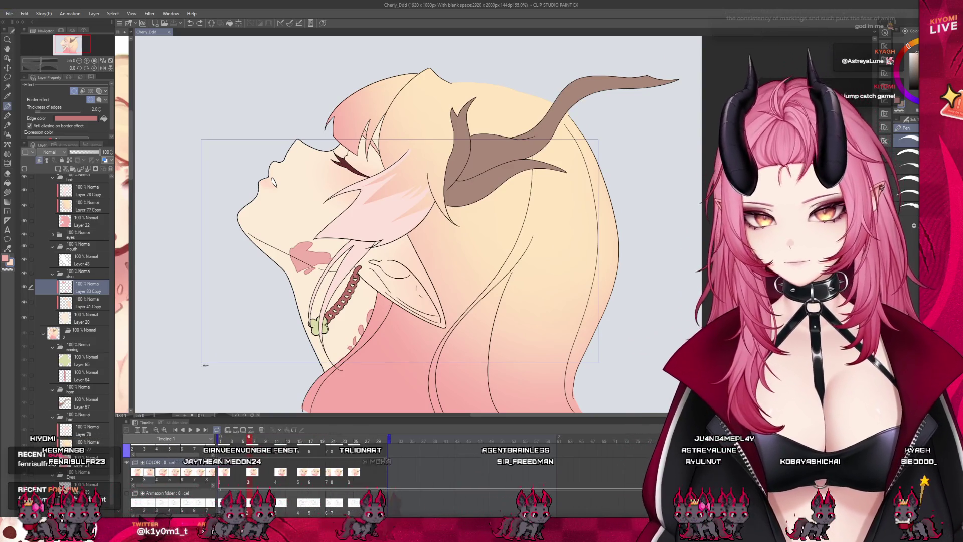
left_click_drag(248, 442, 318, 449)
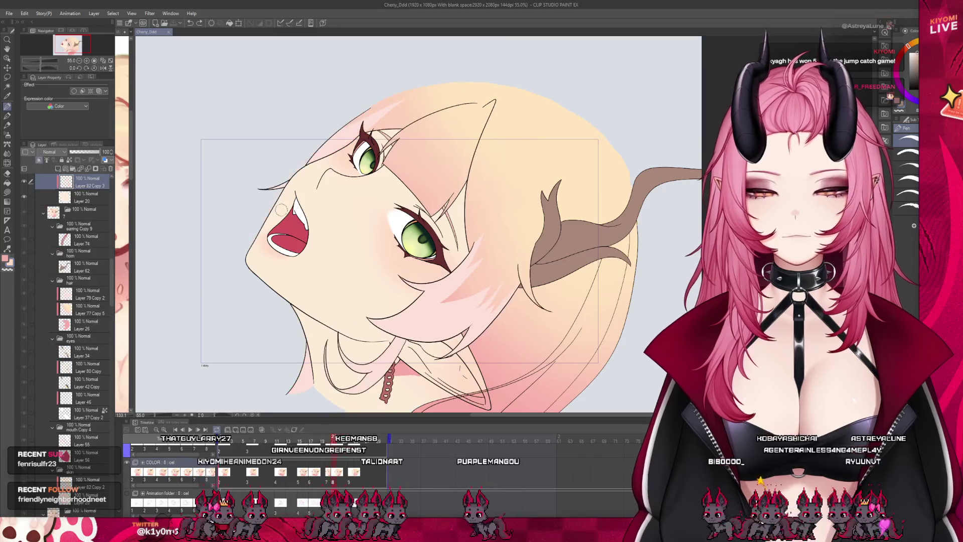
scroll(322, 212, "down", 1)
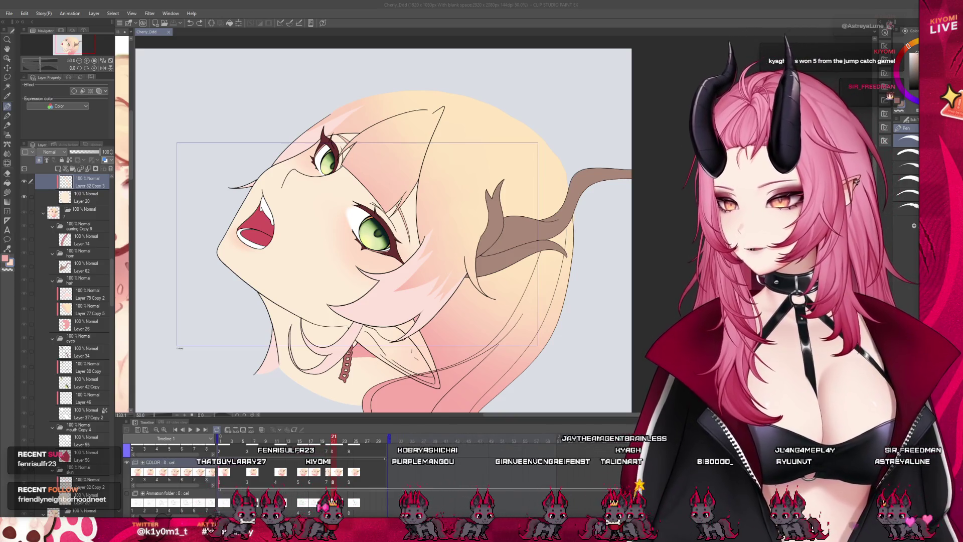
scroll(382, 226, "up", 1)
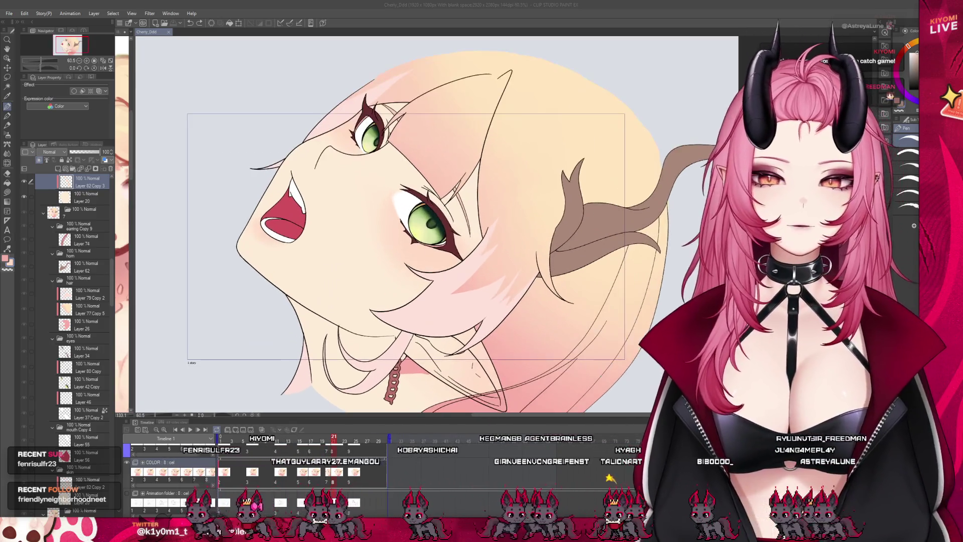
scroll(432, 226, "down", 1)
scroll(408, 226, "up", 1)
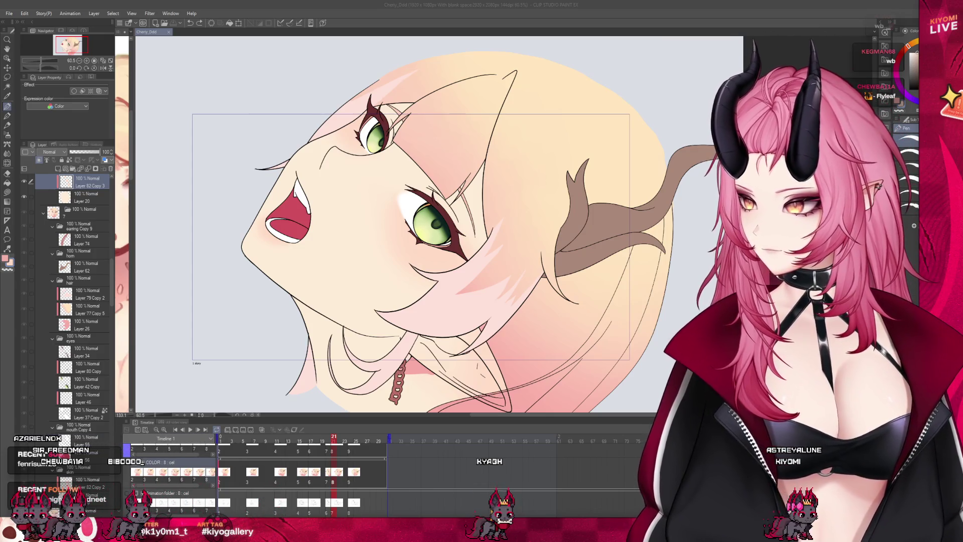
scroll(823, 135, "down", 3)
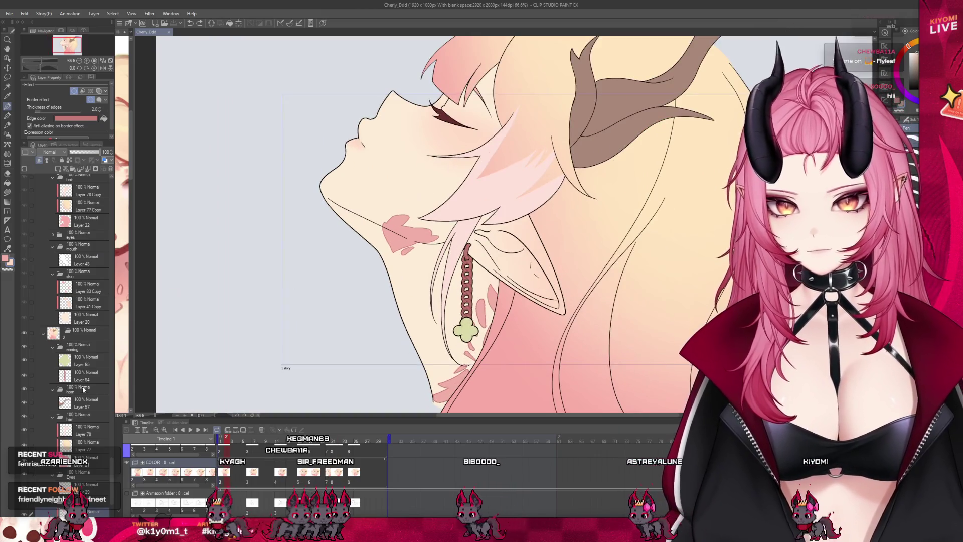
Step: Reshape the neck marking's upper-right and lower-left edges with the brush
scroll(80, 384, "down", 4)
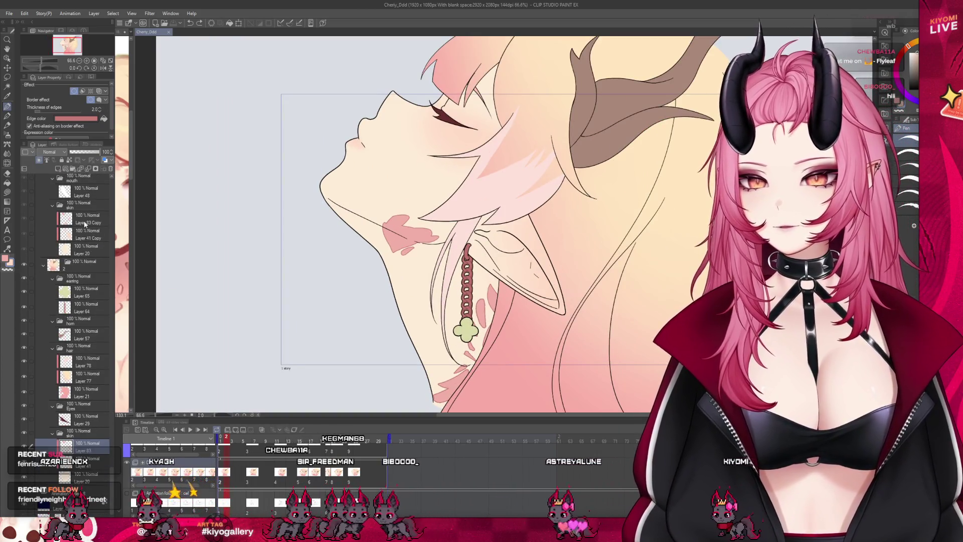
scroll(442, 236, "up", 2)
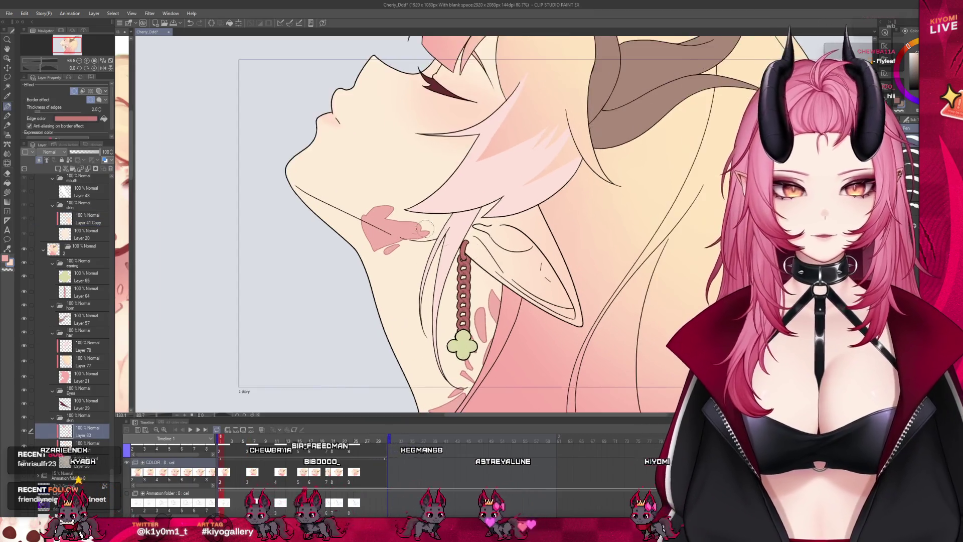
scroll(443, 236, "up", 5)
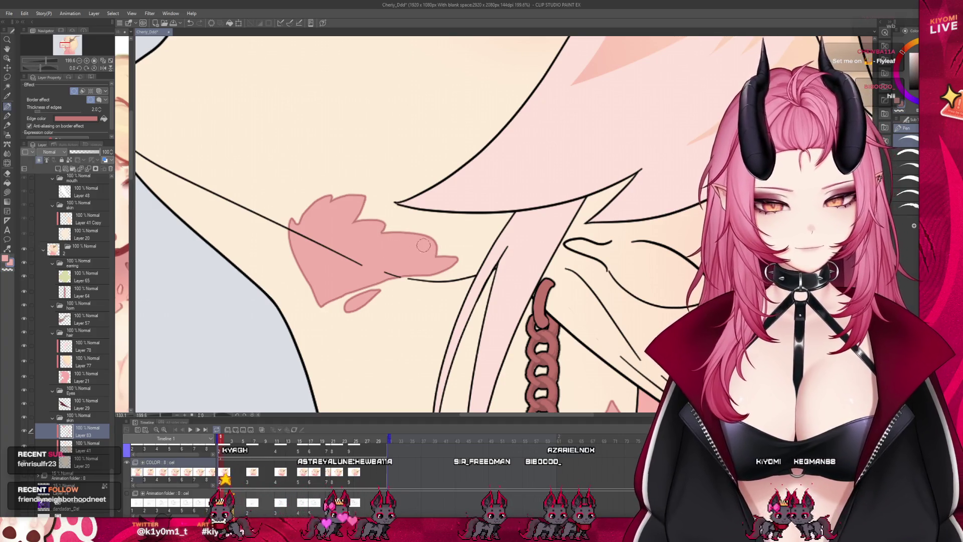
left_click_drag(437, 236, 426, 256)
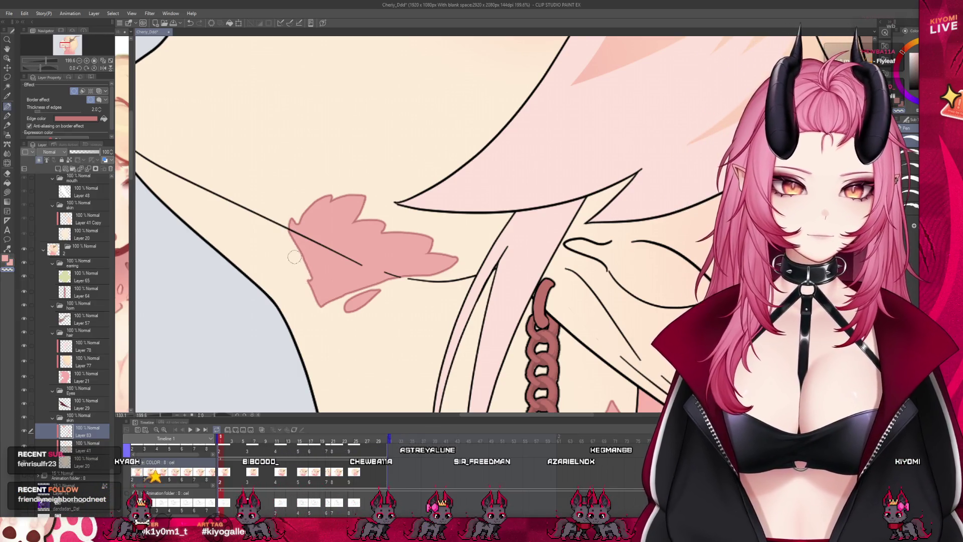
left_click_drag(319, 293, 311, 274)
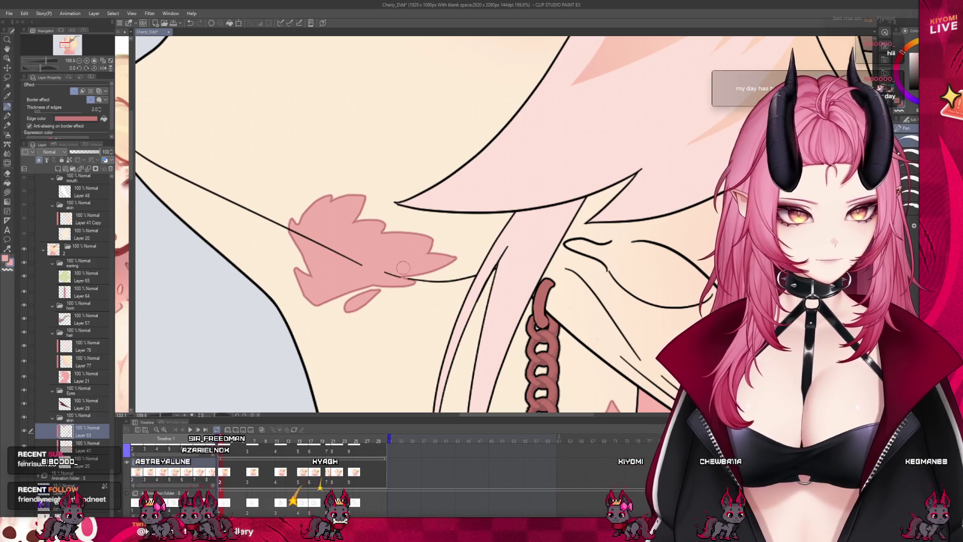
Step: Add a small pink speck below the neck marking
scroll(423, 258, "down", 10)
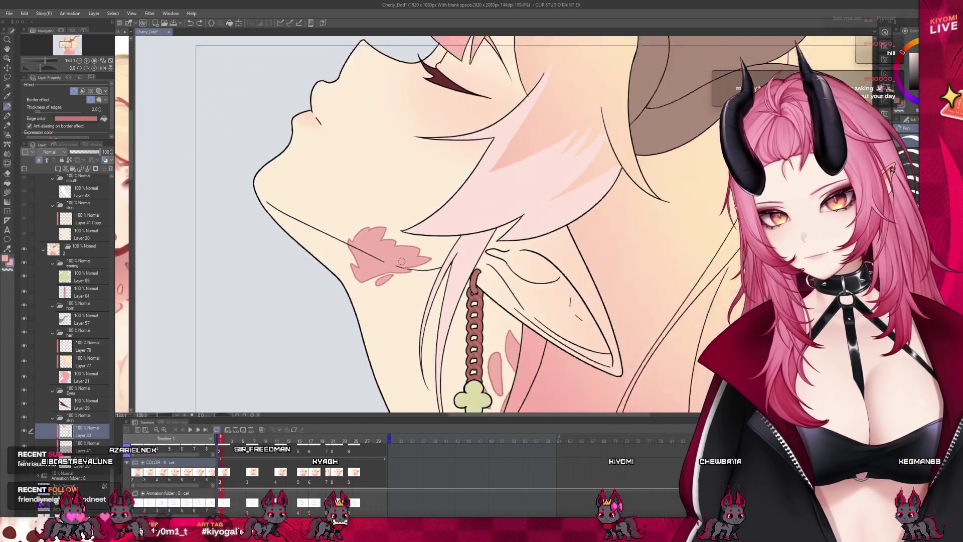
scroll(371, 243, "up", 3)
scroll(371, 243, "up", 3)
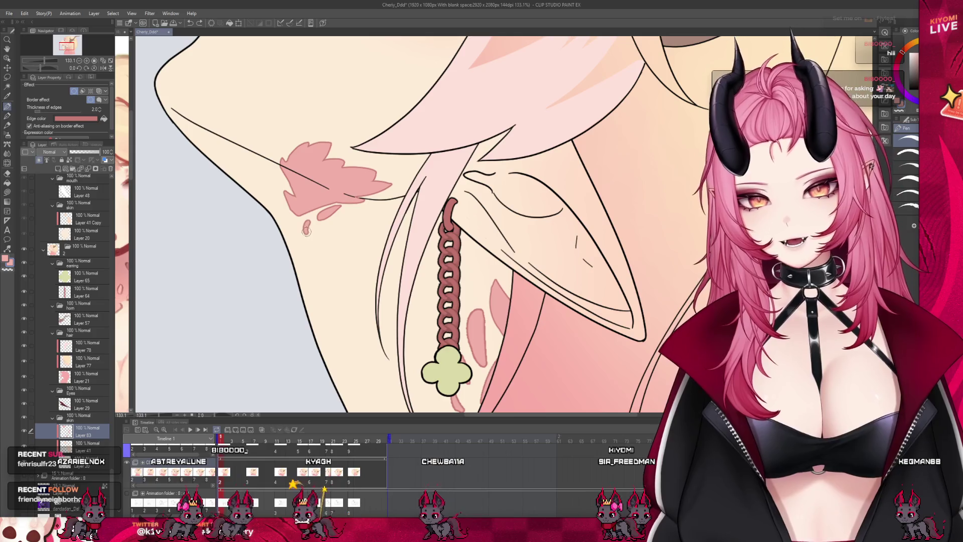
left_click_drag(309, 223, 305, 226)
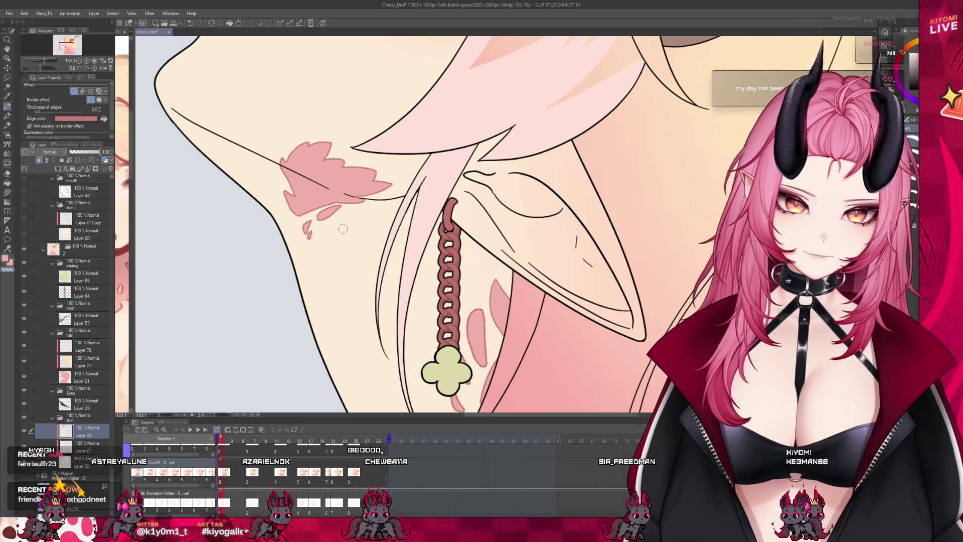
scroll(311, 233, "down", 4)
scroll(346, 226, "down", 3)
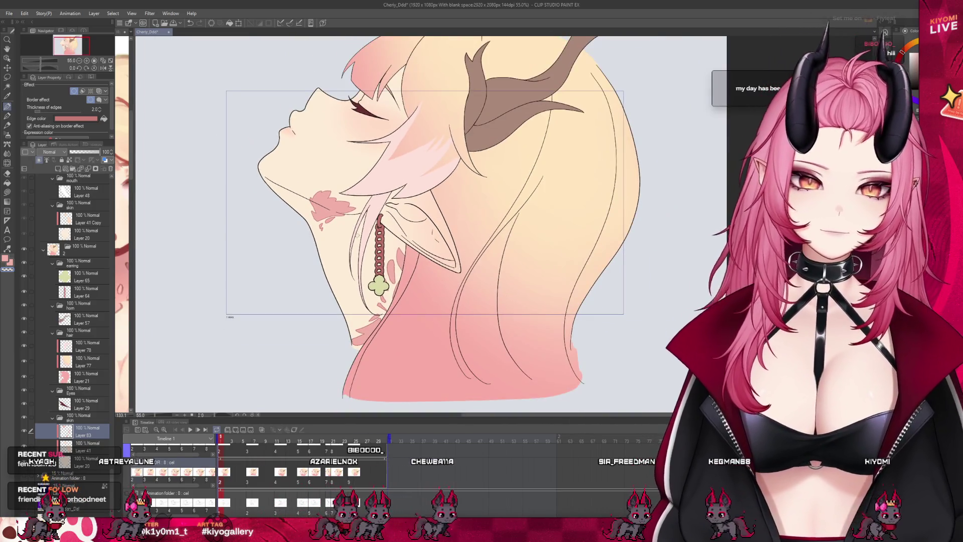
scroll(357, 234, "down", 1)
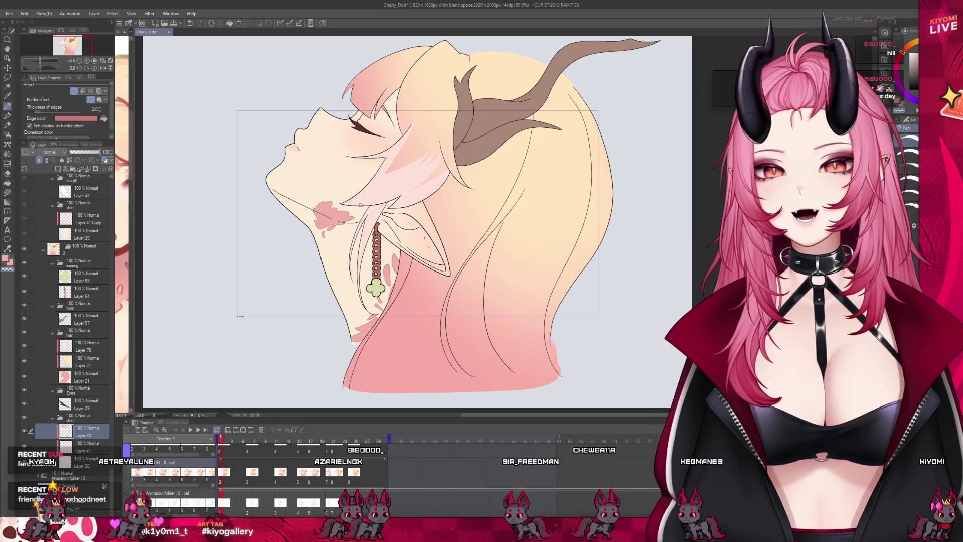
scroll(320, 441, "left", 3)
key("space")
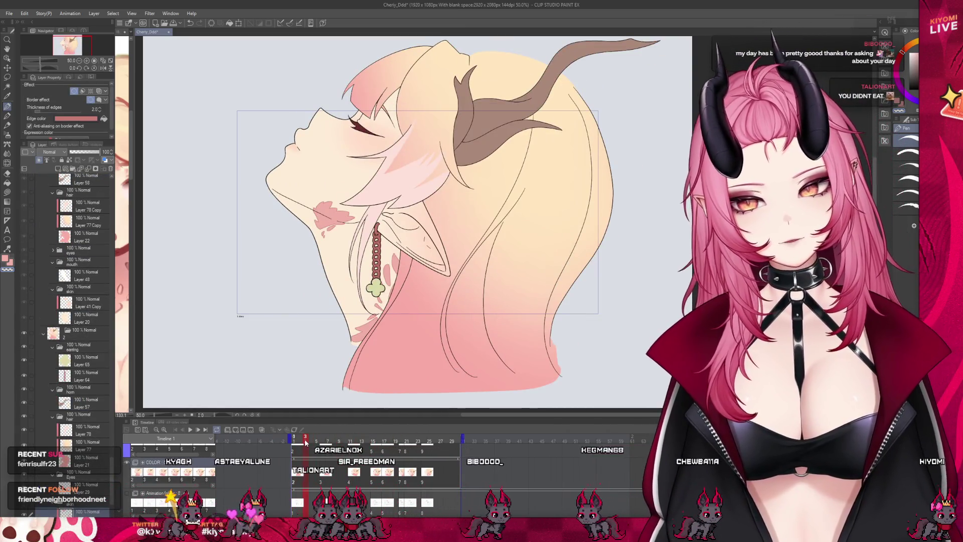
mouse_move(306, 442)
left_mouse_down()
mouse_move(435, 445)
mouse_move(311, 452)
left_mouse_up()
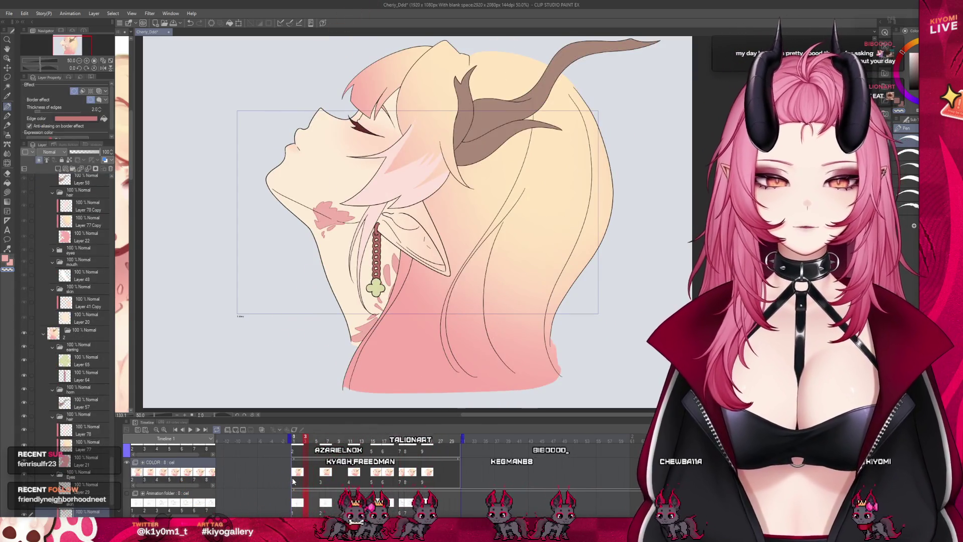
scroll(376, 281, "up", 3)
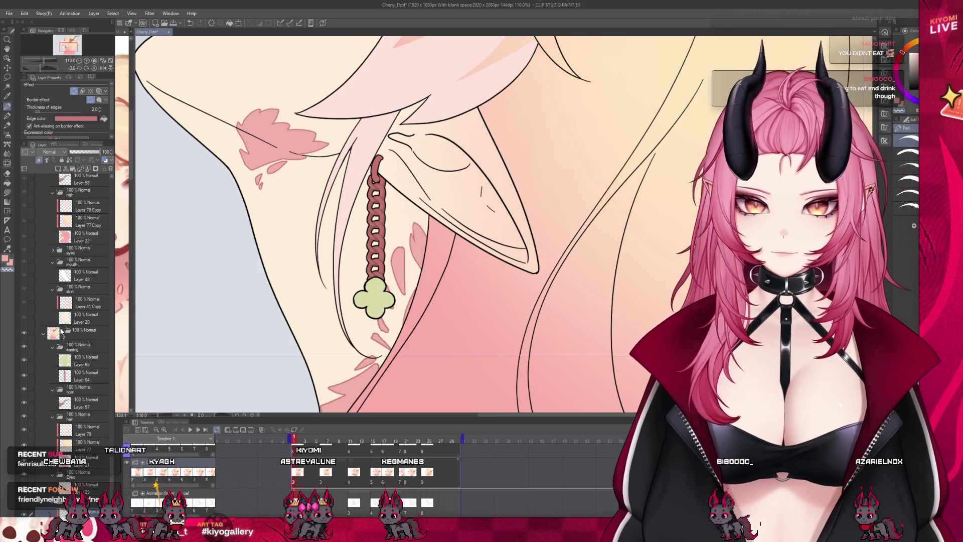
Step: Hide the earring colour layer so the chain and clover charm show white
left_click(24, 347)
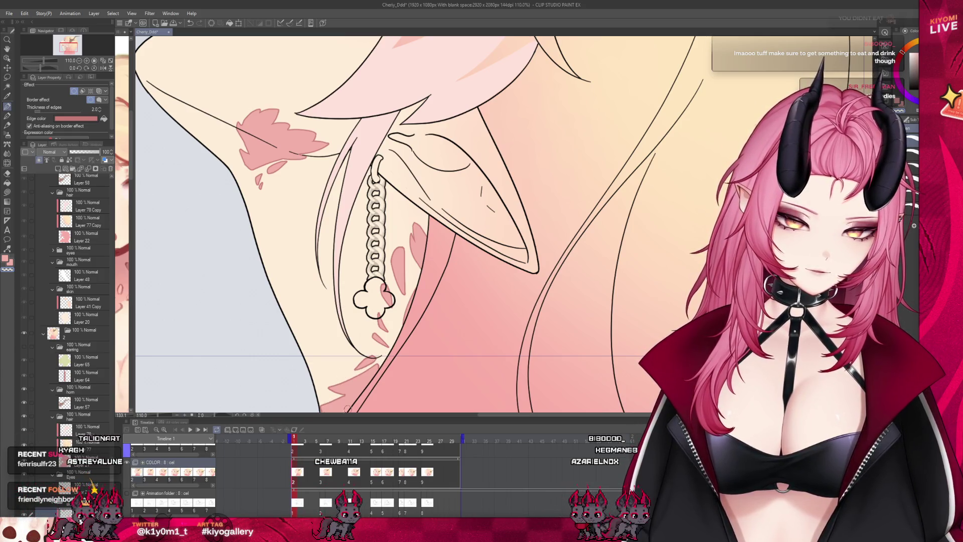
scroll(469, 346, "down", 4)
scroll(455, 192, "up", 2)
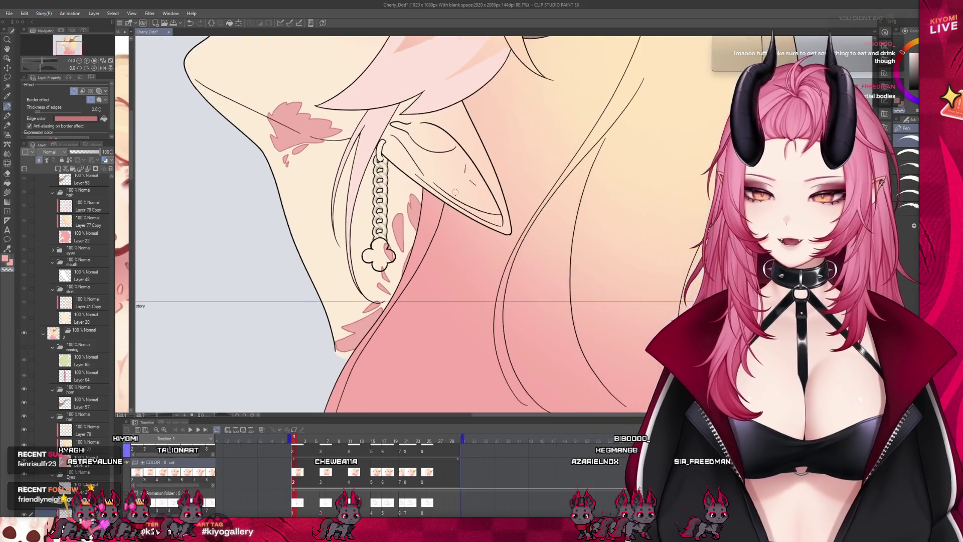
scroll(455, 192, "up", 1)
scroll(453, 255, "up", 2)
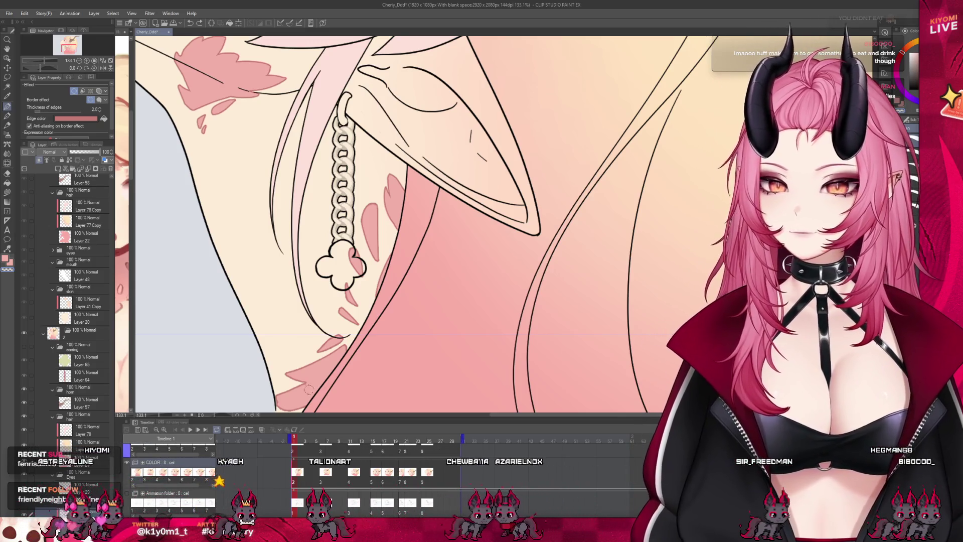
scroll(405, 316, "down", 3)
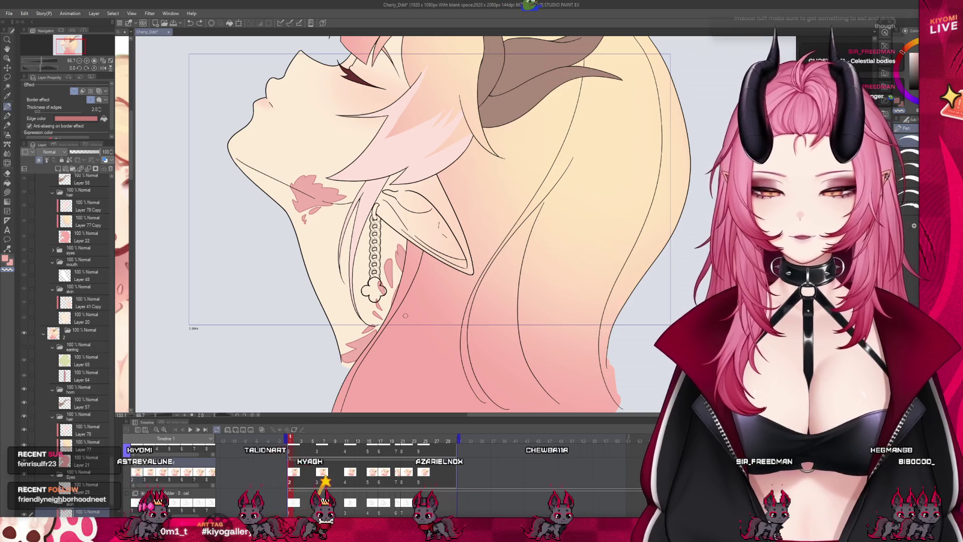